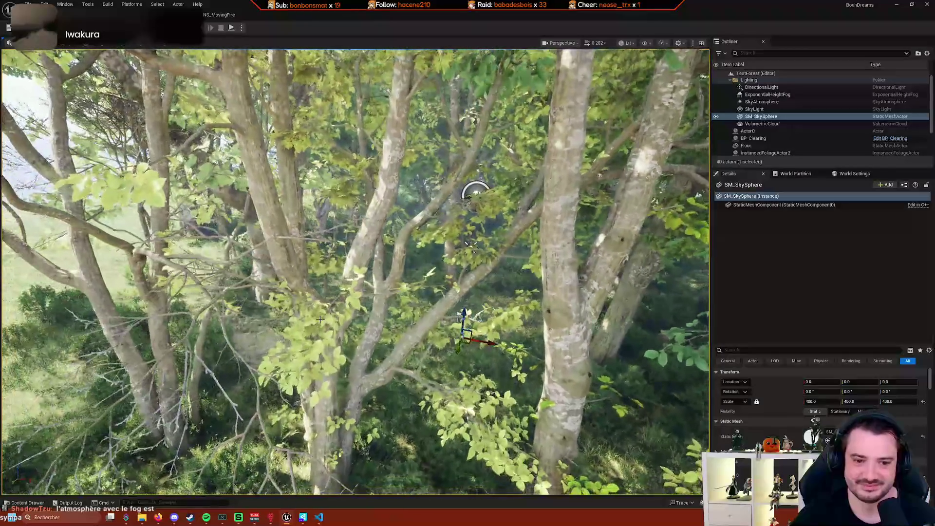
Select the PCG_ForestBP forest and show its ISM_SM_Greasewood_01_A_3 component's properties.
click(458, 273)
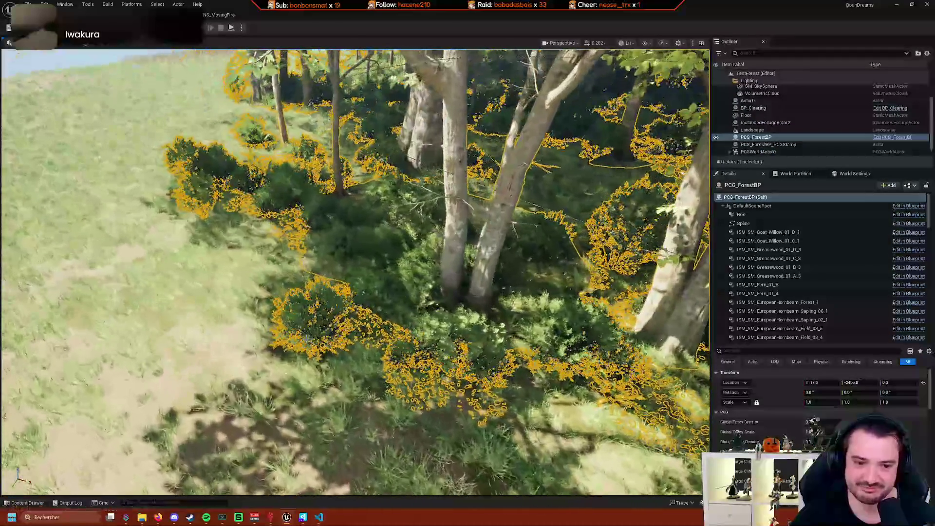
click(779, 275)
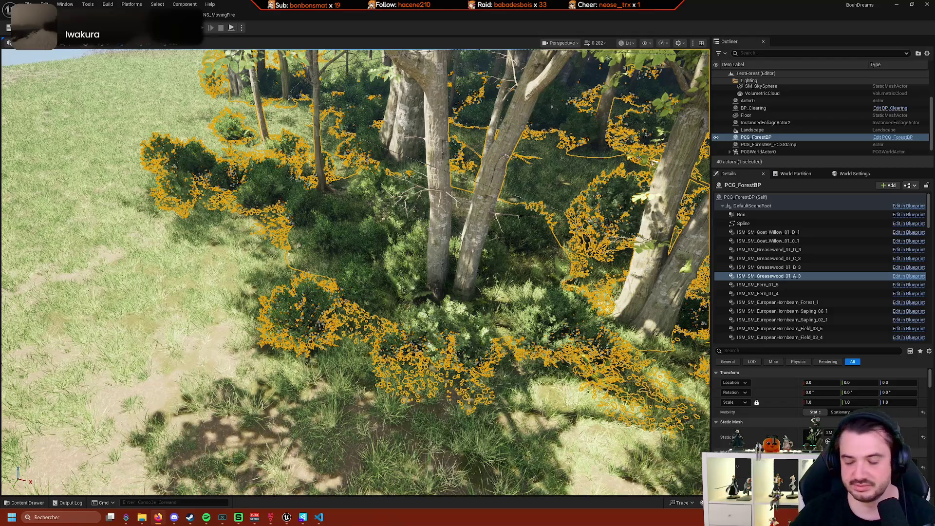
Fly to the clearing with the beds and box, then select Actor0's InstancedStaticMeshComponent_0.
mouse_move(356, 273)
mouse_down()
mouse_move(248, 273)
mouse_move(258, 282)
mouse_move(350, 278)
mouse_move(326, 273)
mouse_move(365, 254)
mouse_up()
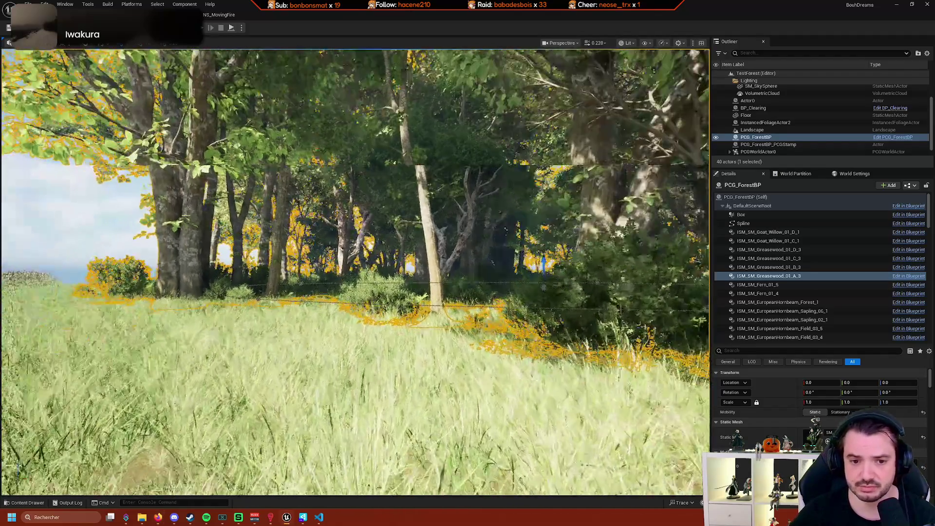
key(q)
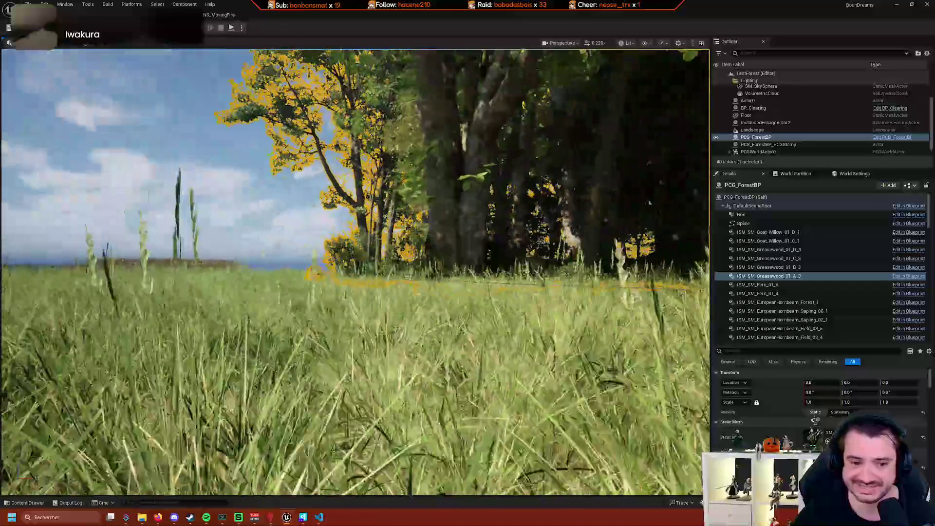
key(e)
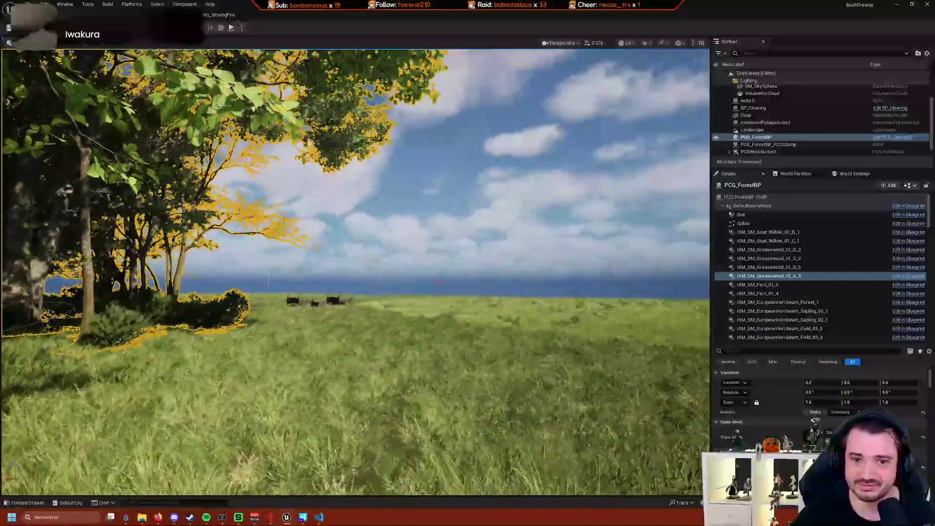
key(q)
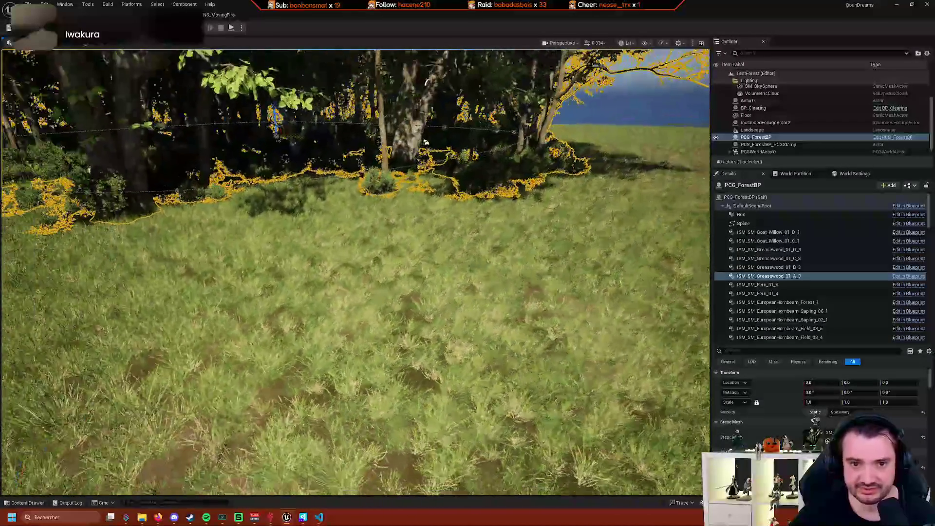
scroll(356, 273, up, 2)
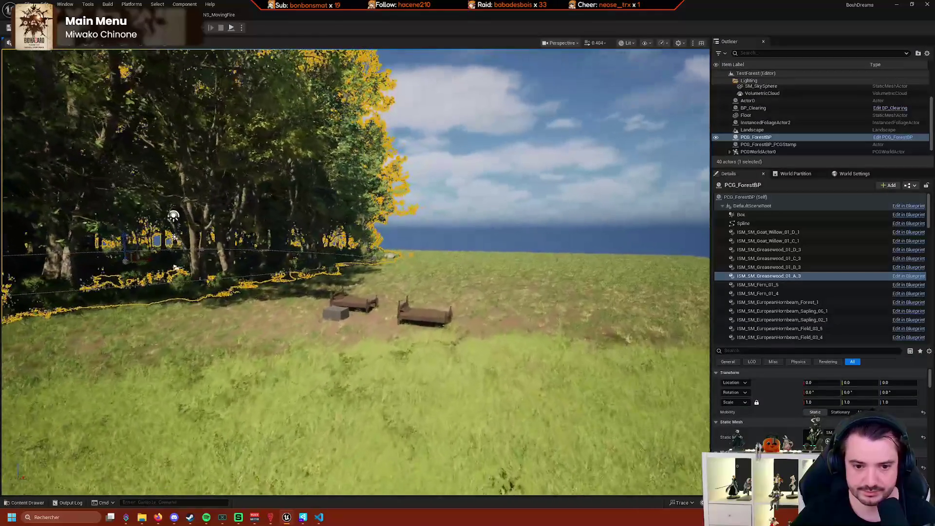
key(w)
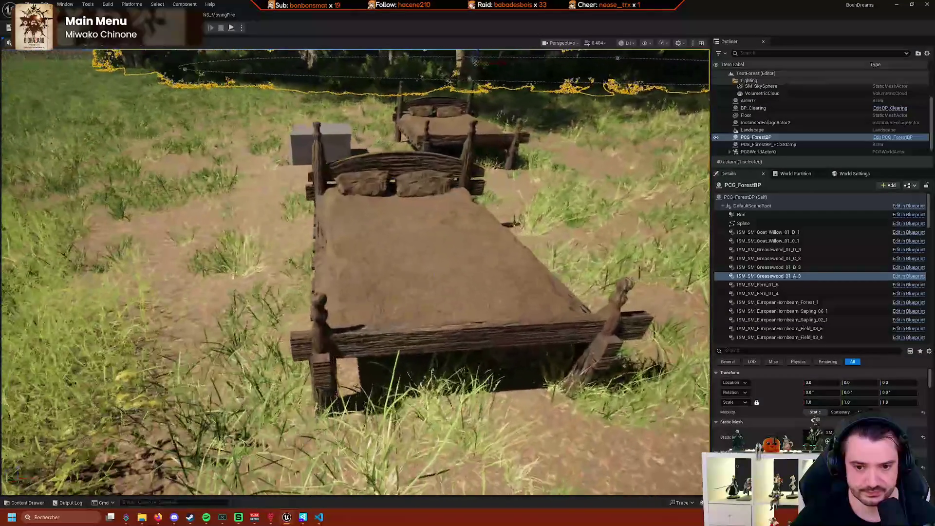
click(390, 114)
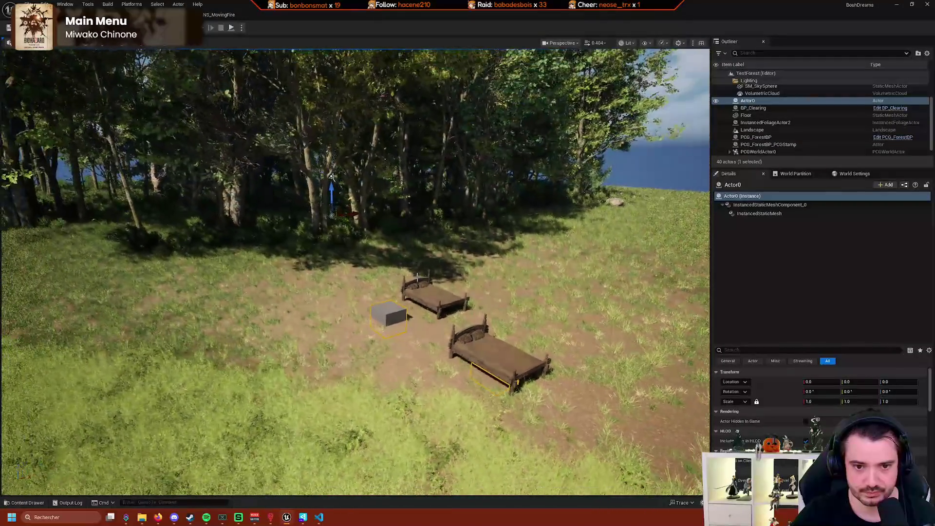
click(331, 176)
Select the upper-left bed, SM_WoodBed_01a - Instance 1, in the clearing.
click(426, 270)
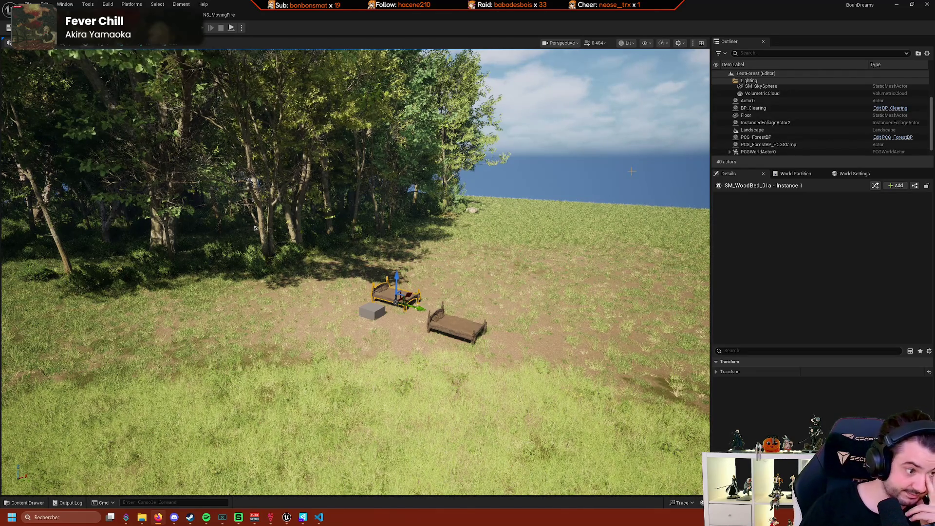
Open NewEditorUtilityBlueprint from the Blueprints > Editor folder in the Content Drawer.
click(26, 502)
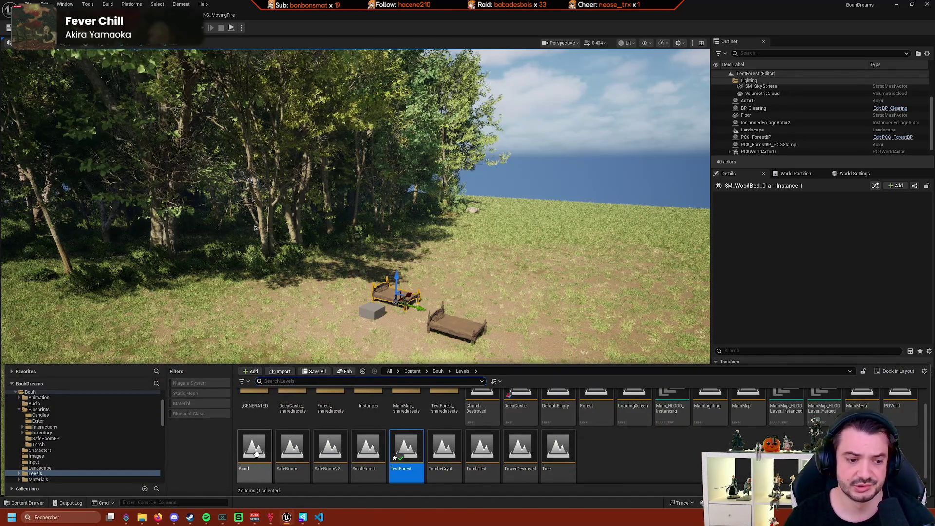
click(41, 409)
click(94, 421)
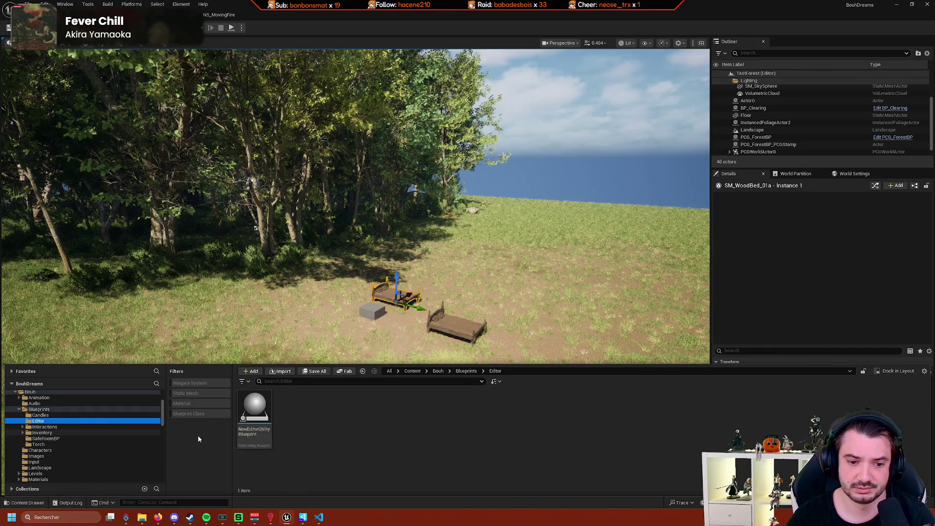
right_click(419, 449)
click(292, 430)
double_click(271, 420)
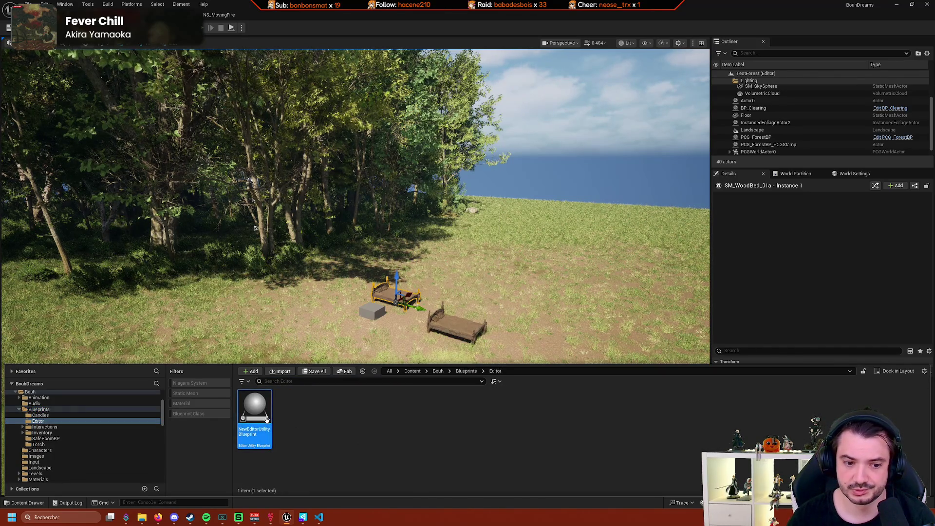
Zoom around the EventGraph's cylinder-building nodes, then bring back the Content Drawer.
scroll(449, 355, down, 3)
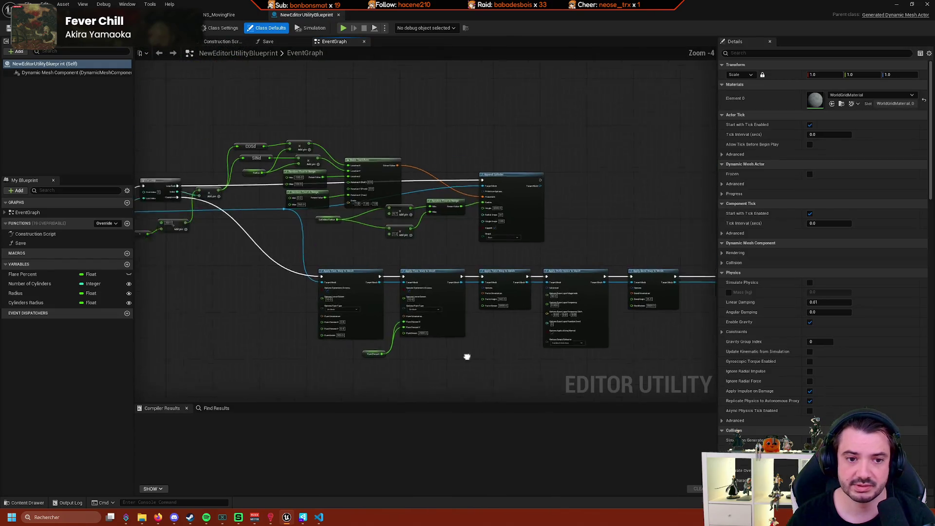
scroll(355, 355, up, 3)
scroll(455, 201, down, 1)
scroll(455, 201, down, 4)
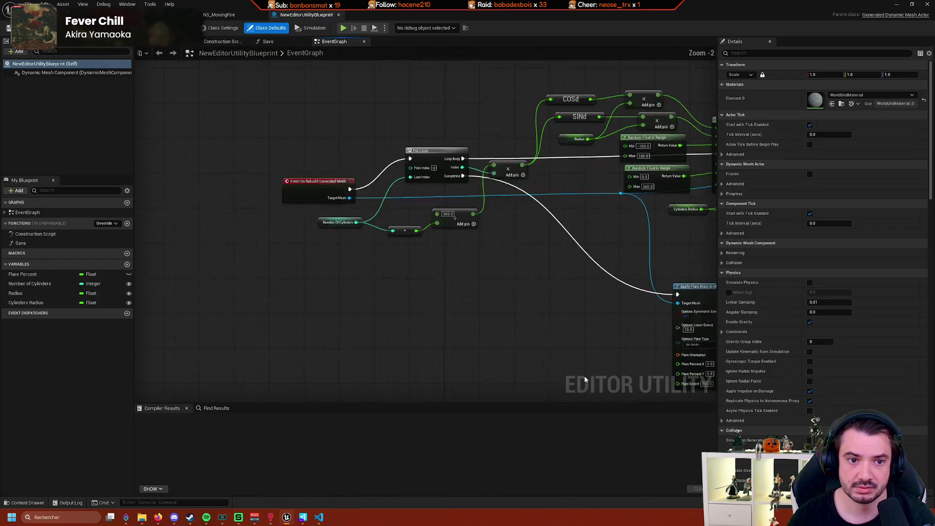
scroll(522, 337, up, 4)
scroll(466, 342, up, 3)
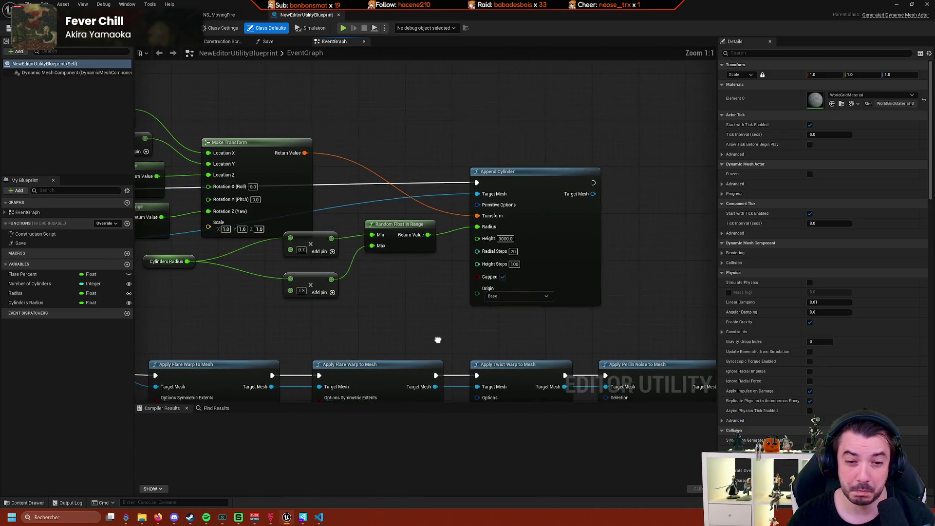
click(28, 503)
Check NewEditorUtilityBlueprint's references in the Reference Viewer, then close it.
right_click(258, 385)
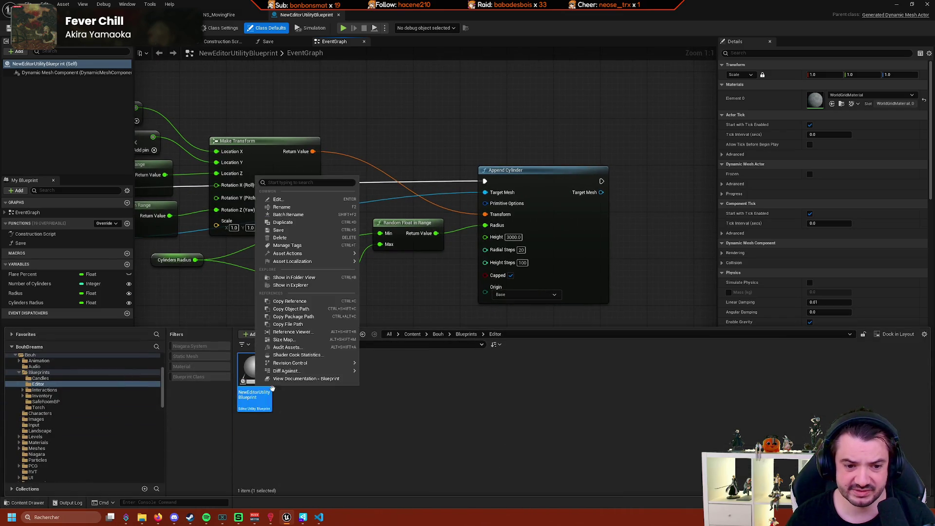
click(349, 332)
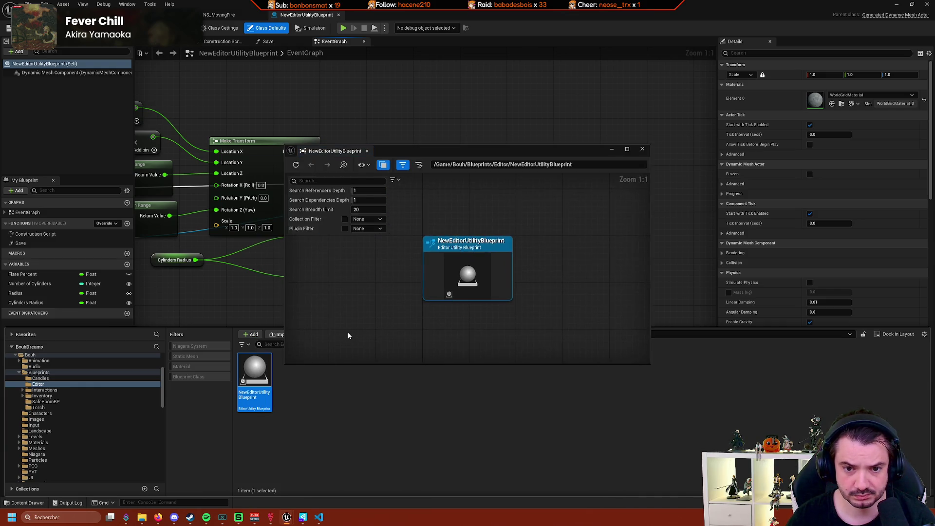
click(643, 148)
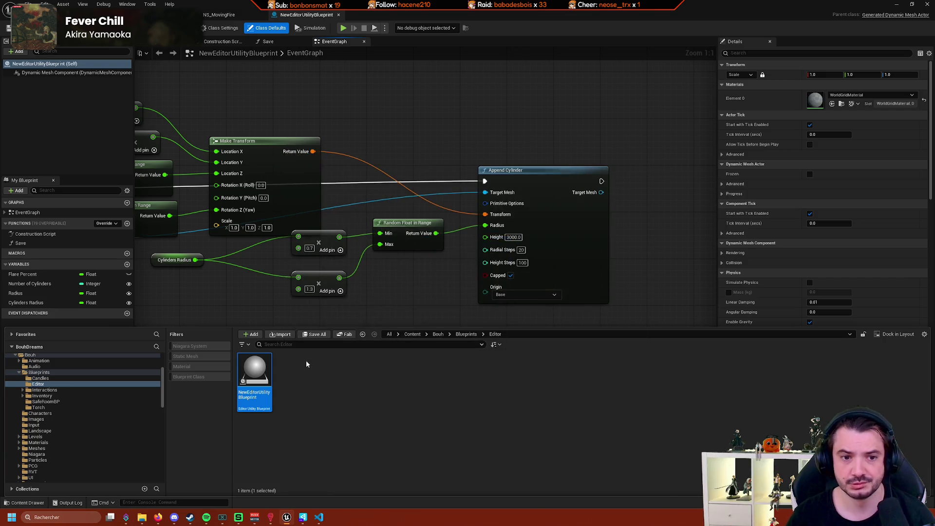
Pan the EventGraph over to the Append Cylinder nodes.
mouse_move(217, 302)
mouse_down()
mouse_move(573, 276)
mouse_move(448, 297)
mouse_move(486, 295)
mouse_up()
scroll(486, 295, down, 3)
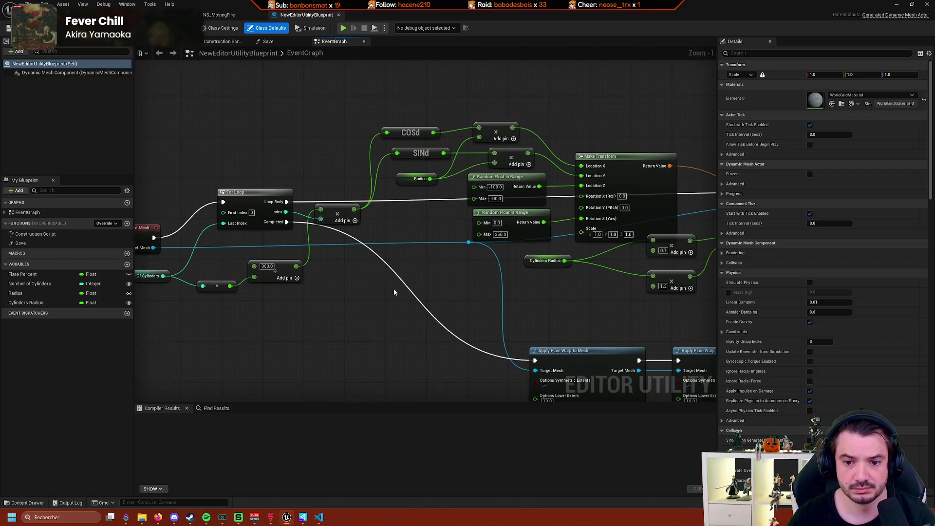
click(27, 502)
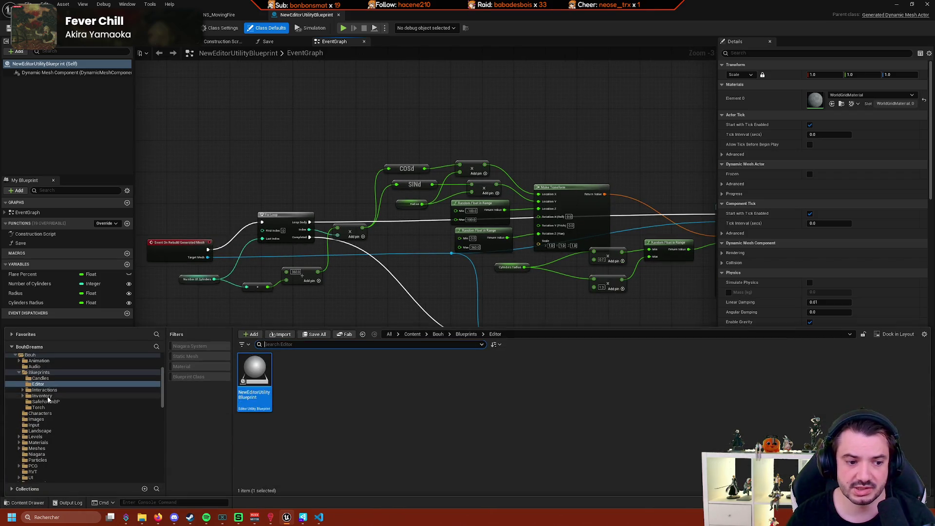
click(355, 261)
drag(355, 261, 200, 294)
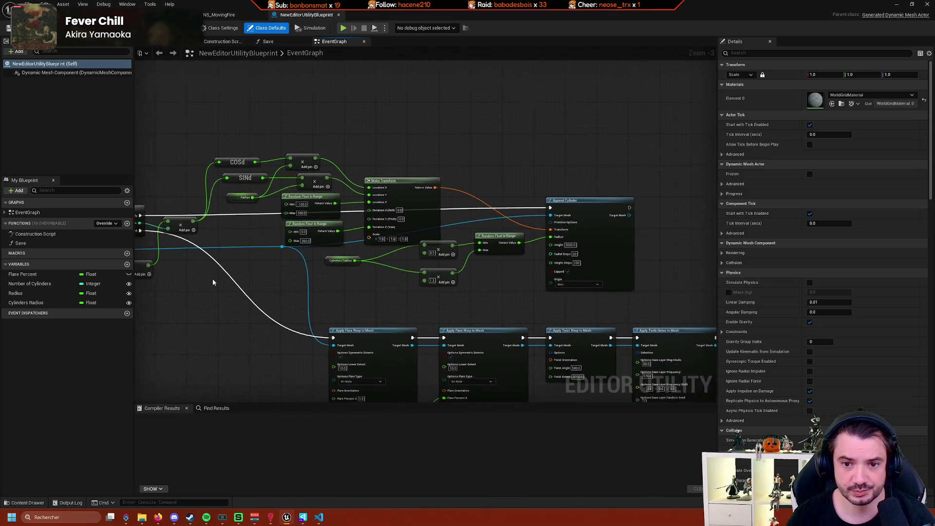
Attempt to delete NewEditorUtilityBlueprint, cancel because the Tree level references it, and reselect it.
click(12, 502)
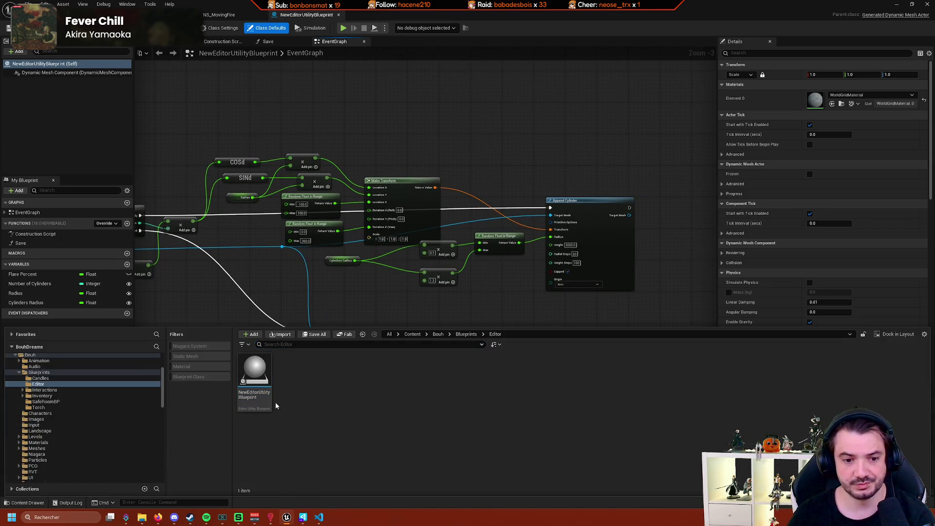
key(Delete)
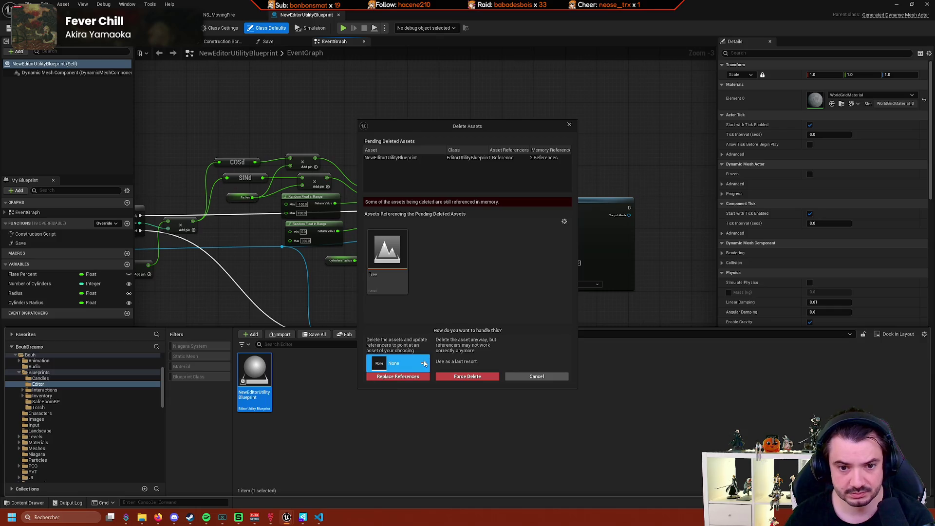
click(536, 377)
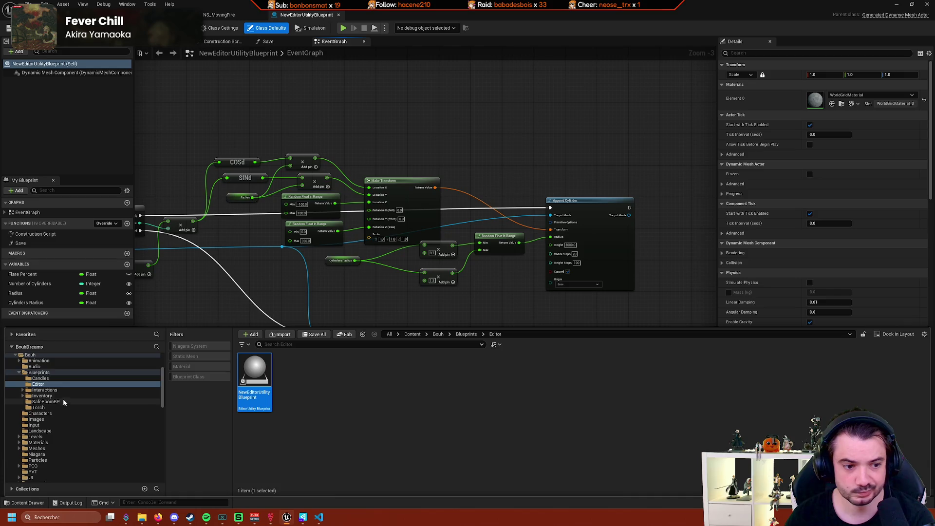
click(273, 400)
click(271, 397)
Rename the blueprint to EUBP_TreeGeneration and approve checking out the renamed asset.
key(F2)
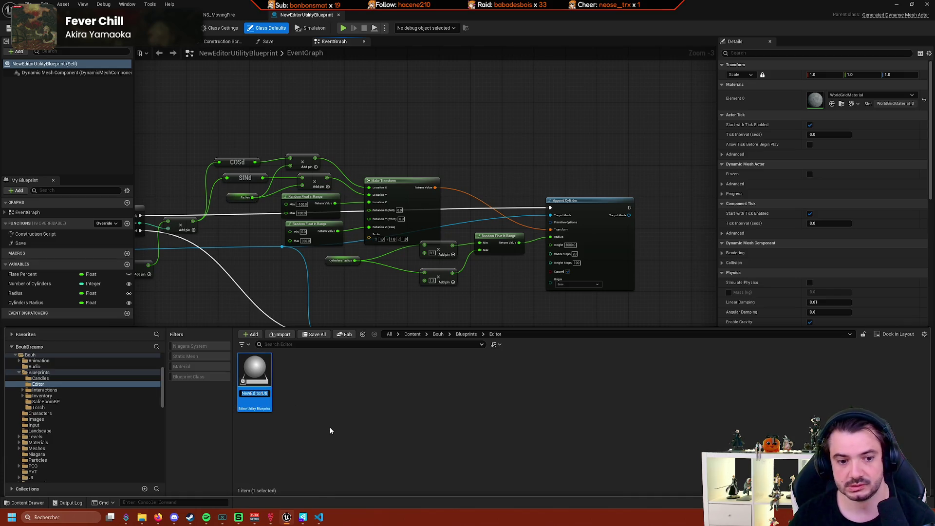
text(EBP_)
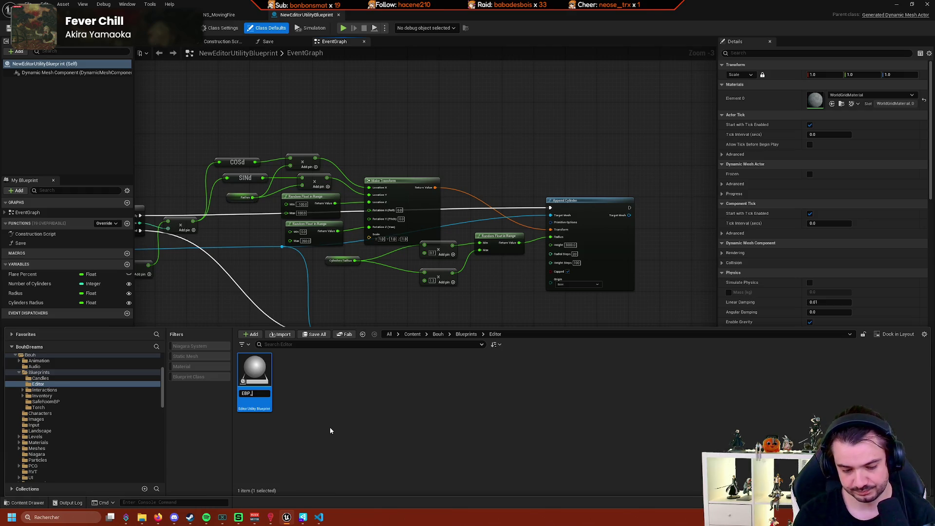
text(U)
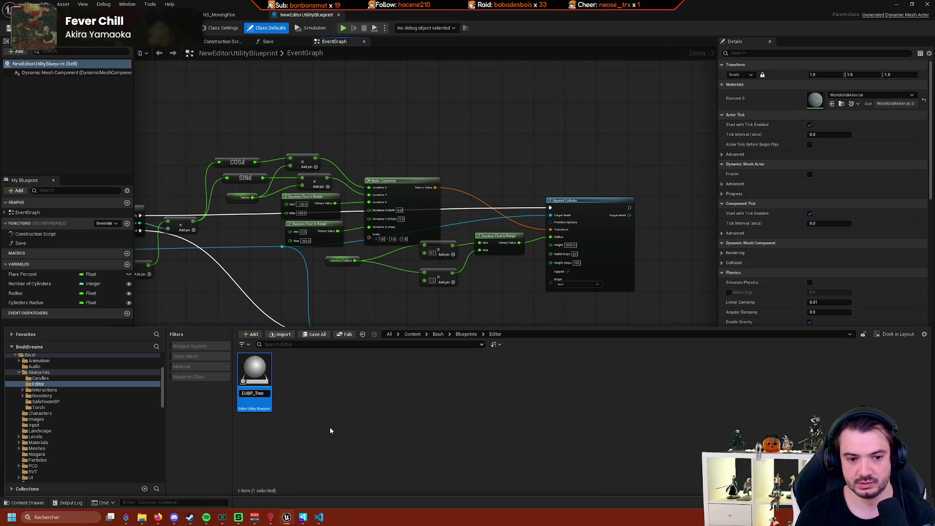
text(eGeneration)
key(ctrl+shift+s)
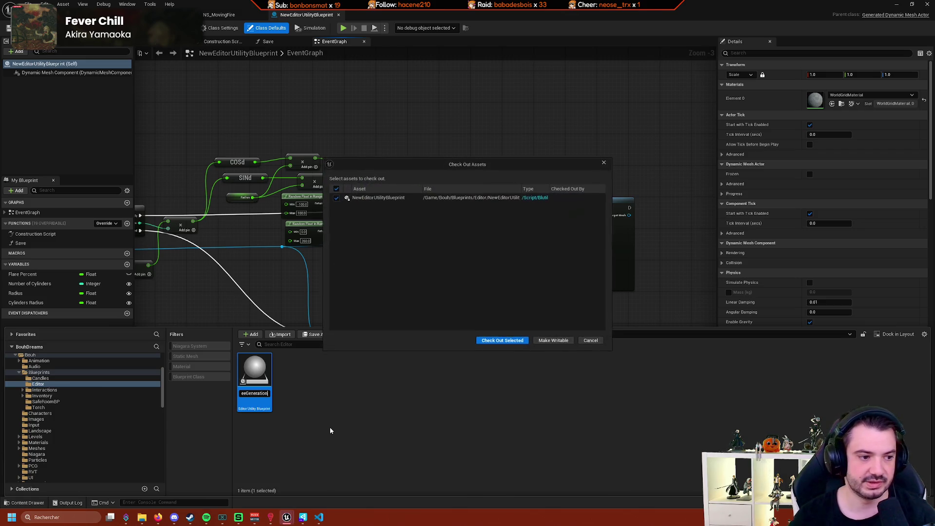
click(503, 342)
click(372, 388)
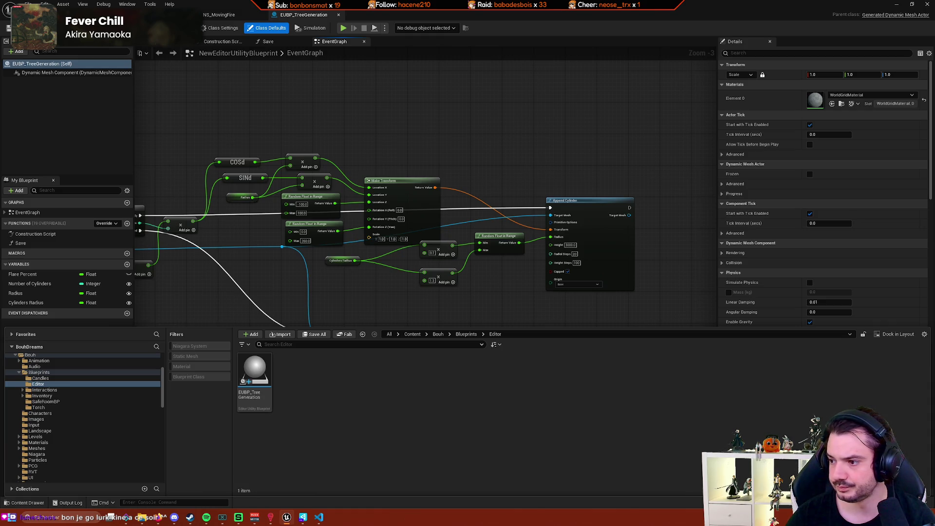
Start a new Blueprint class, filter parent classes by 'editor', and pick EditorUtilityActor.
right_click(336, 364)
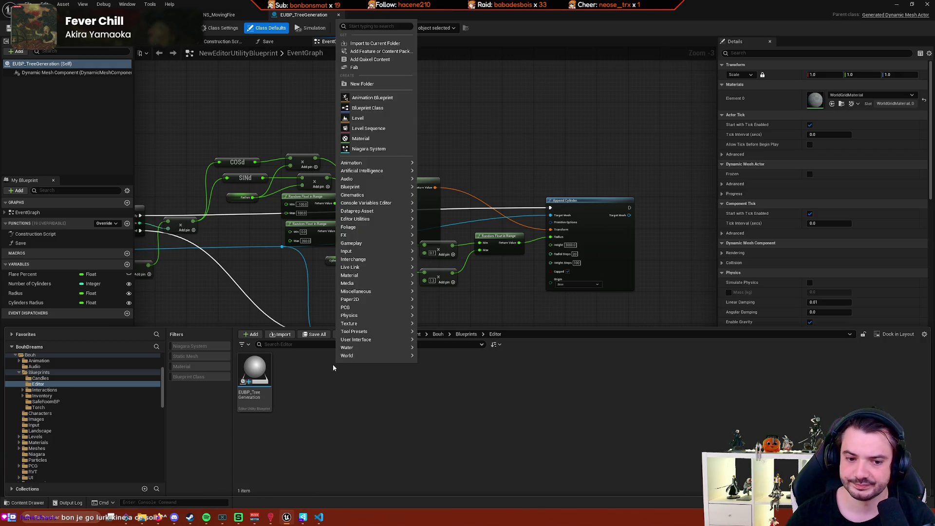
click(370, 107)
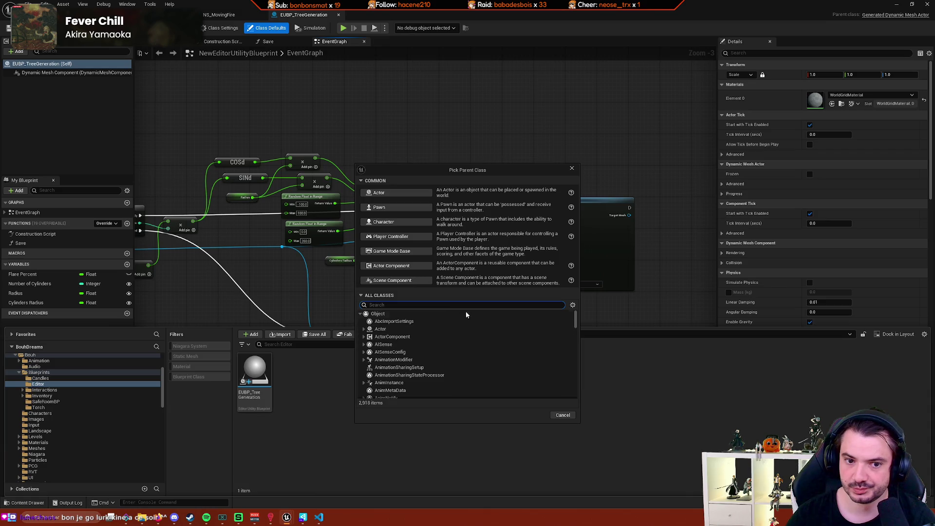
scroll(465, 316, down, 2)
scroll(462, 319, up, 1)
text(editor)
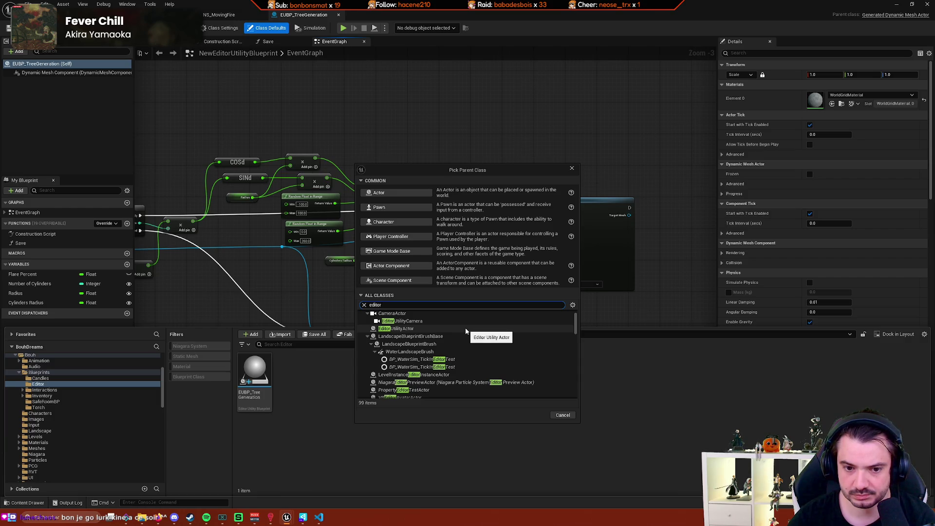
click(468, 329)
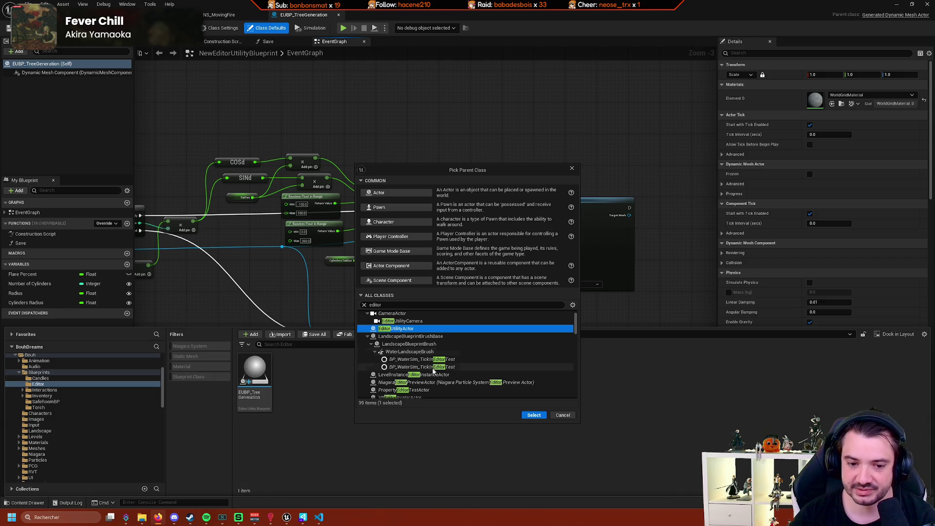
Scroll through the 99 editor-filtered parent classes.
scroll(445, 368, down, 2)
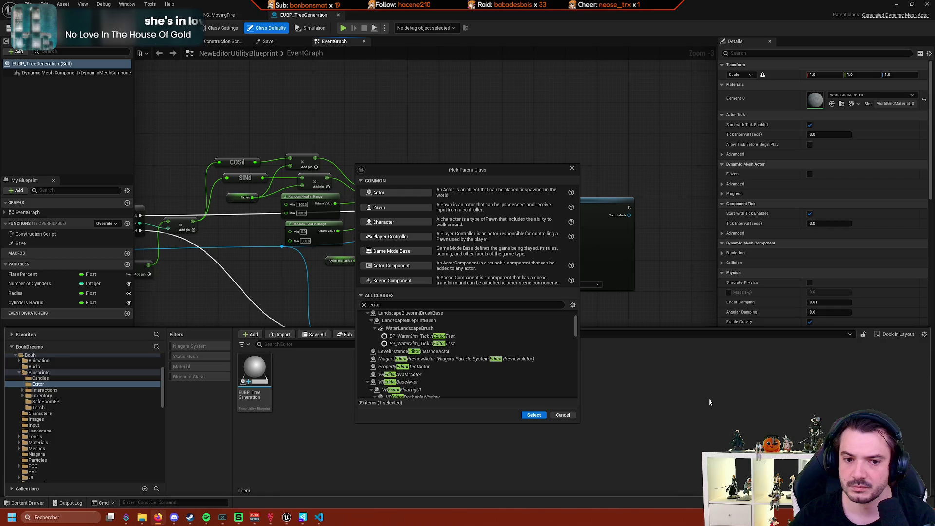
scroll(466, 323, down, 10)
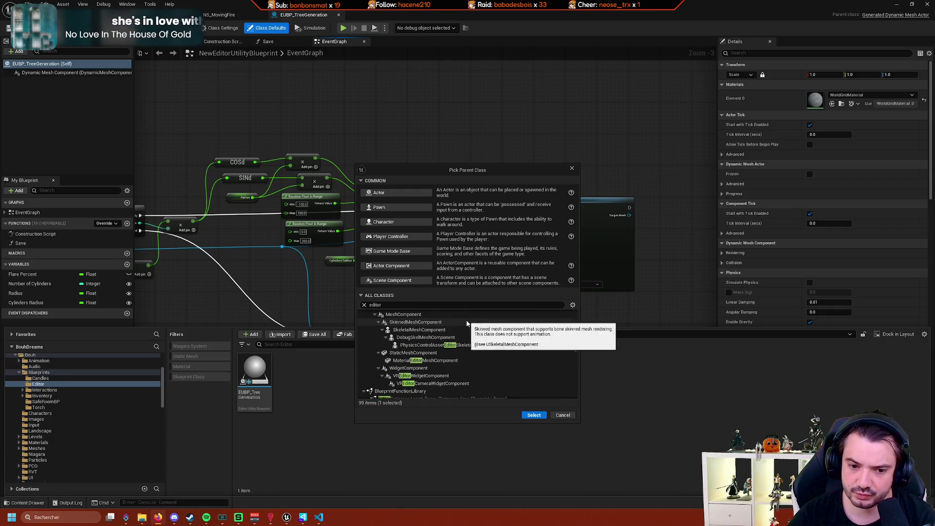
scroll(466, 323, down, 10)
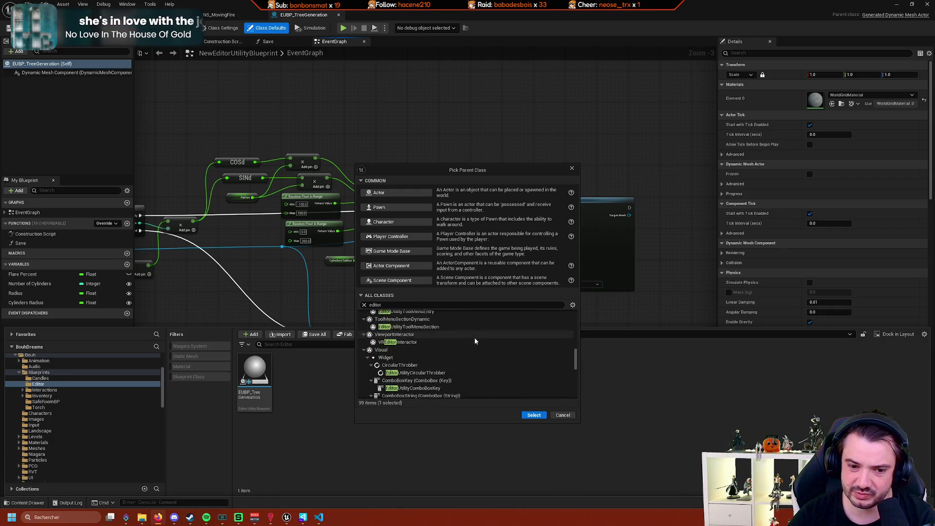
scroll(475, 340, down, 8)
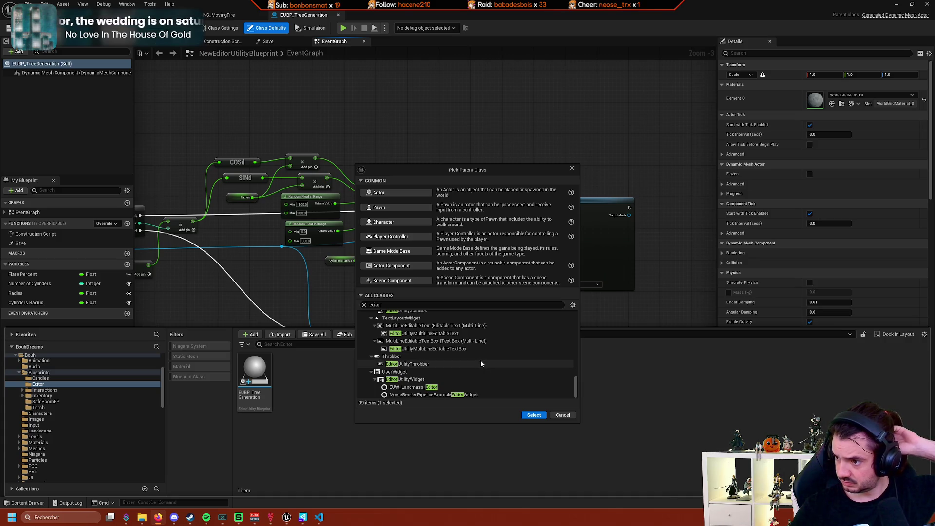
scroll(471, 354, up, 2)
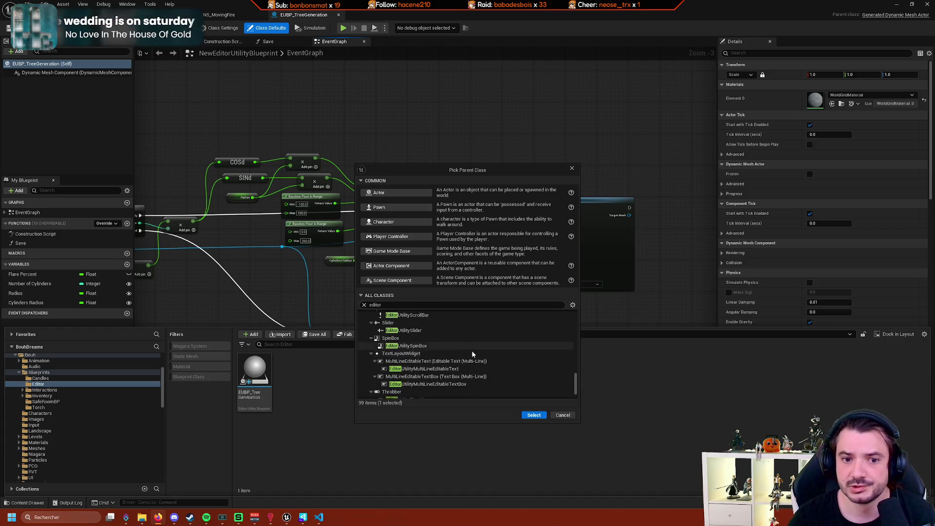
scroll(473, 353, up, 8)
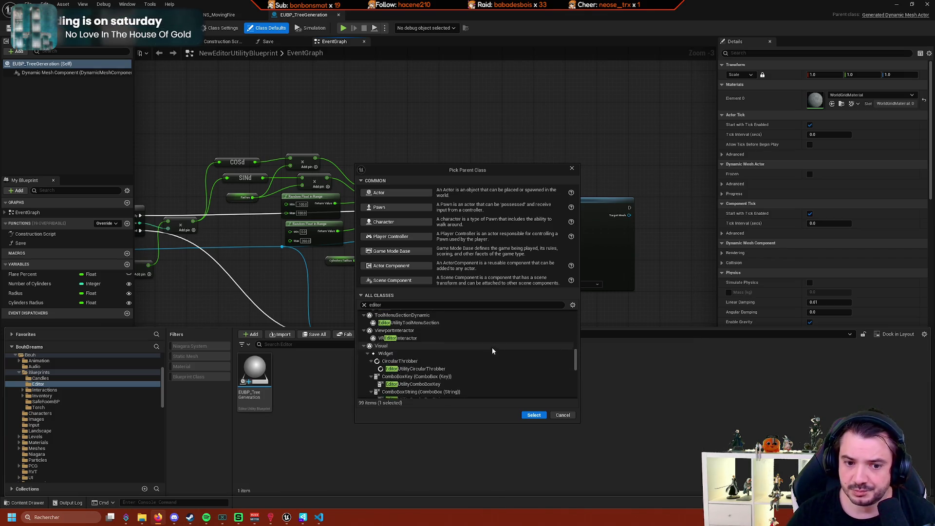
scroll(492, 351, up, 10)
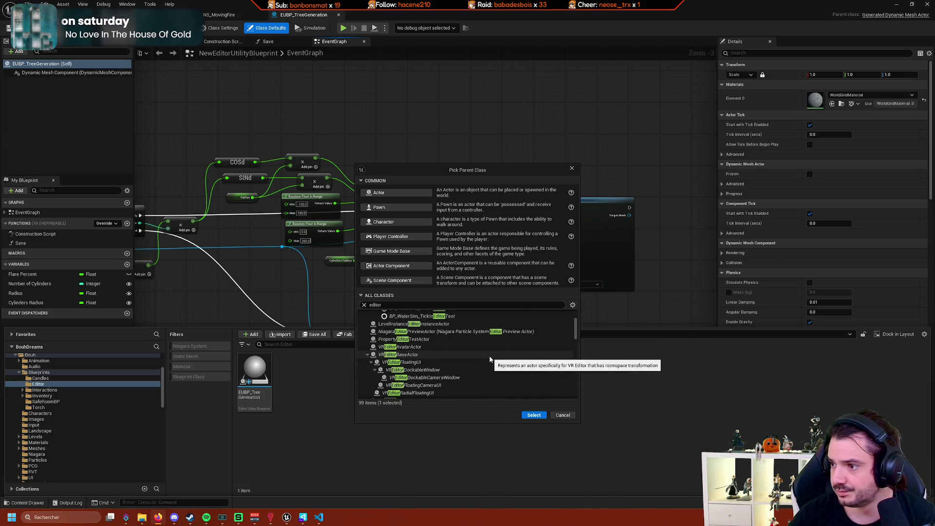
scroll(490, 359, up, 1)
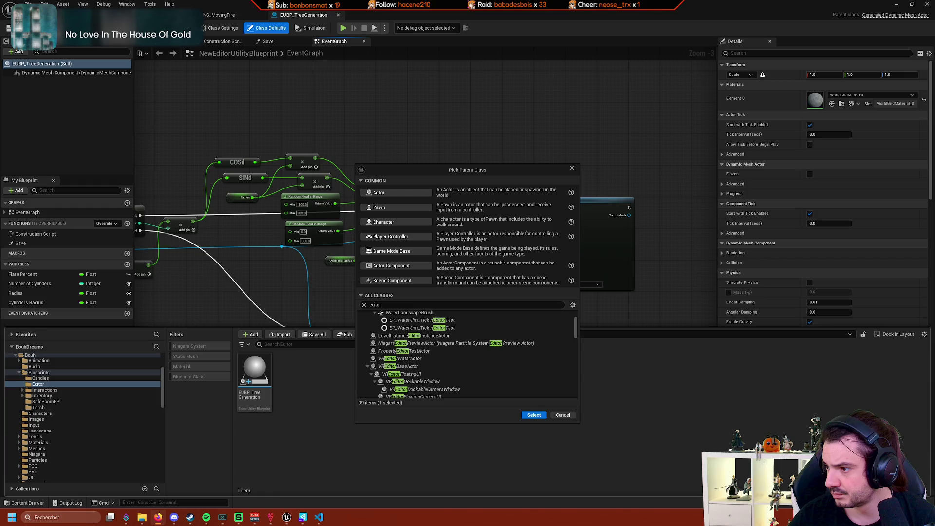
Search the parent classes for 'stamp', then cancel the Pick Parent Class dialog.
key(ctrl+a)
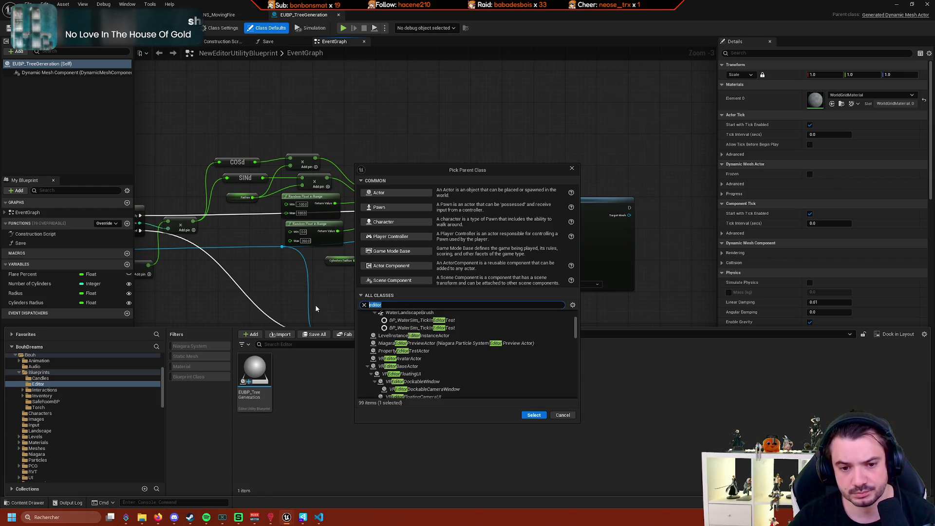
text(stamp)
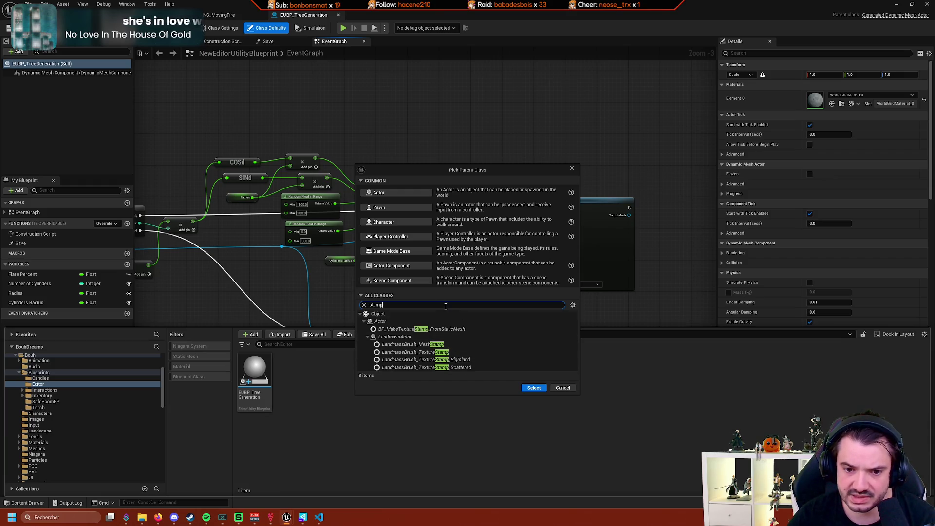
click(562, 388)
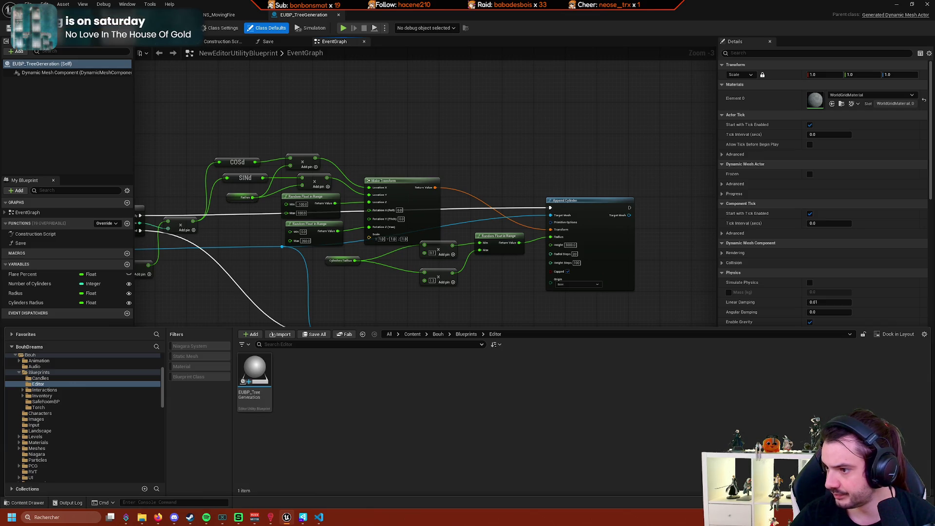
Start another Blueprint Class in the Editor folder and filter parent classes by 'editor'.
right_click(354, 370)
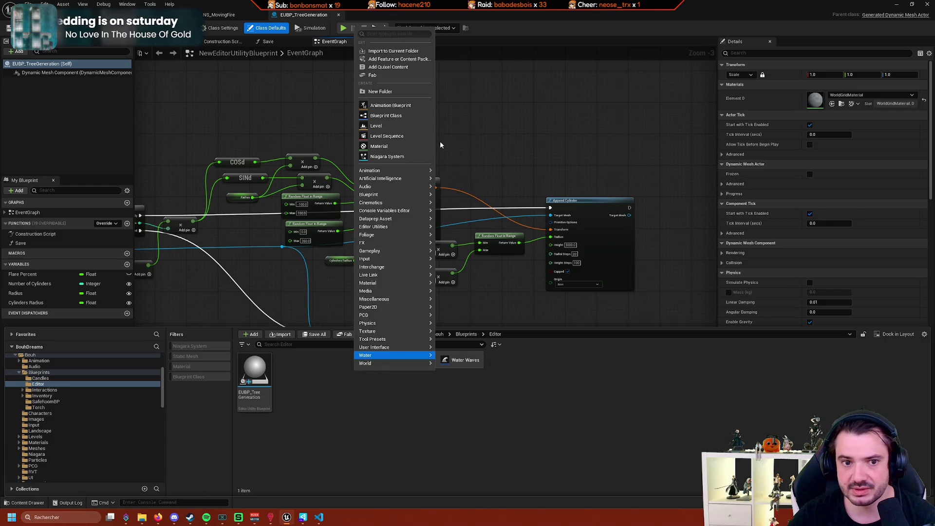
click(397, 116)
text(e)
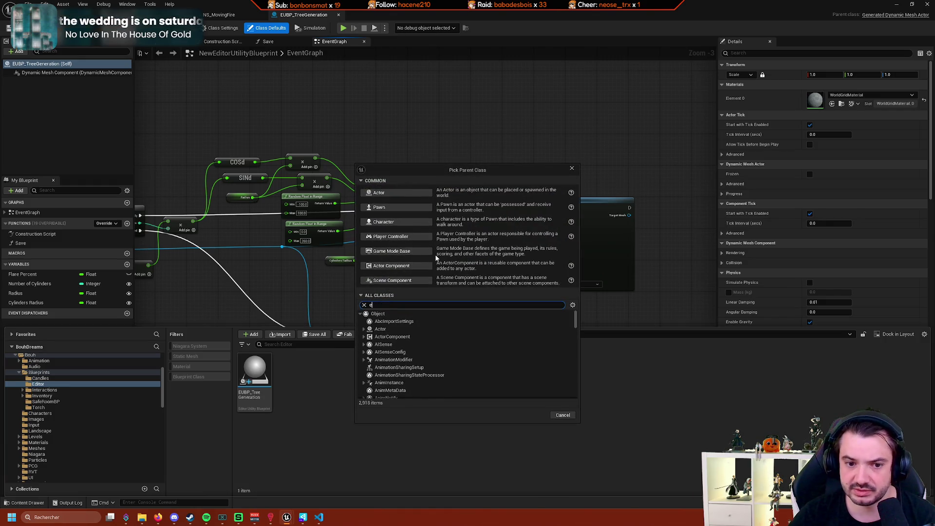
text(ditor)
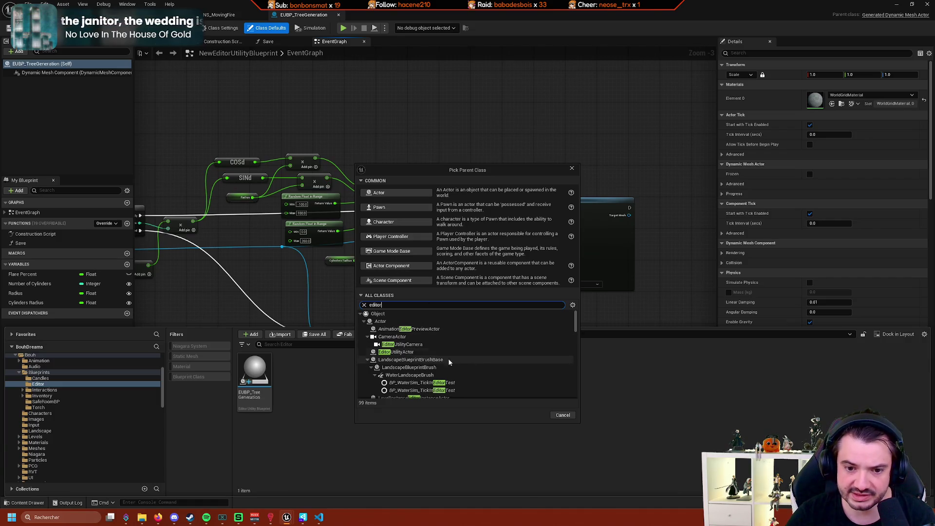
scroll(547, 348, down, 2)
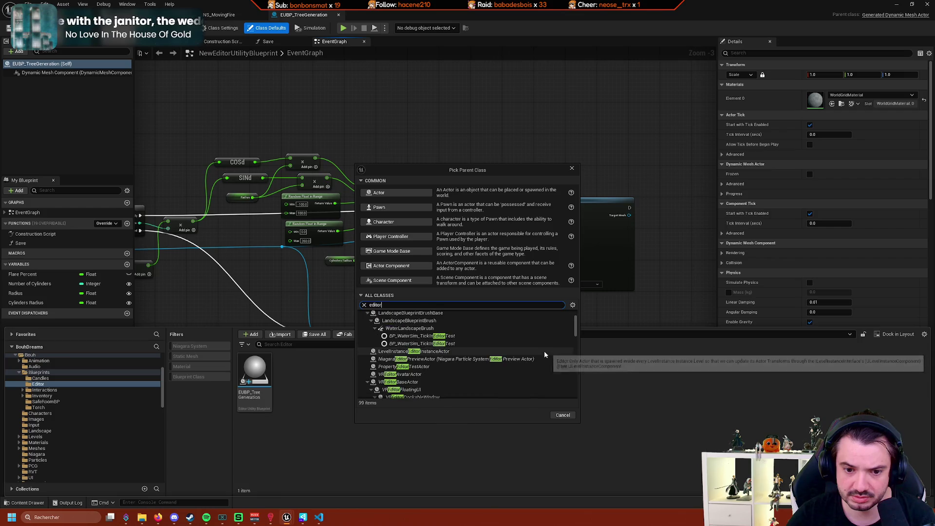
scroll(544, 354, down, 1)
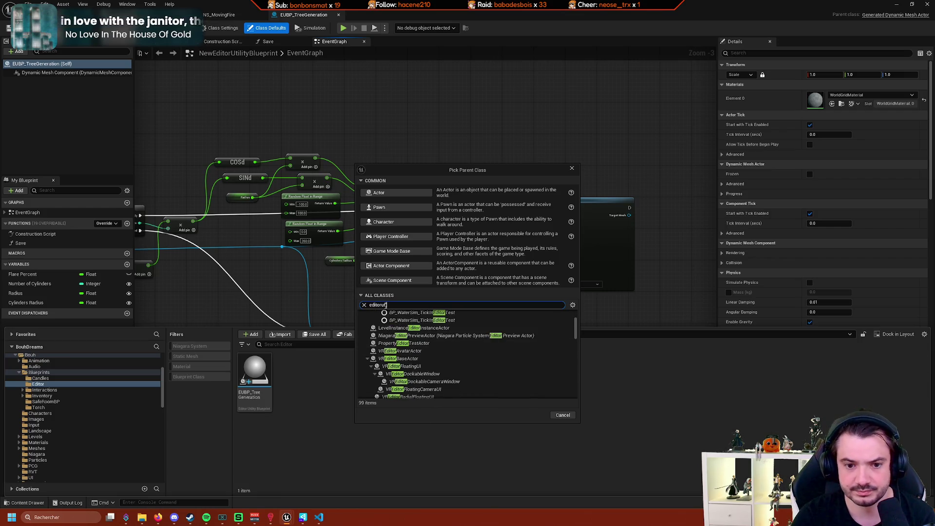
Narrow the class search to 'editorutility' and browse the 54 matching classes.
text(utili)
scroll(497, 336, up, 3)
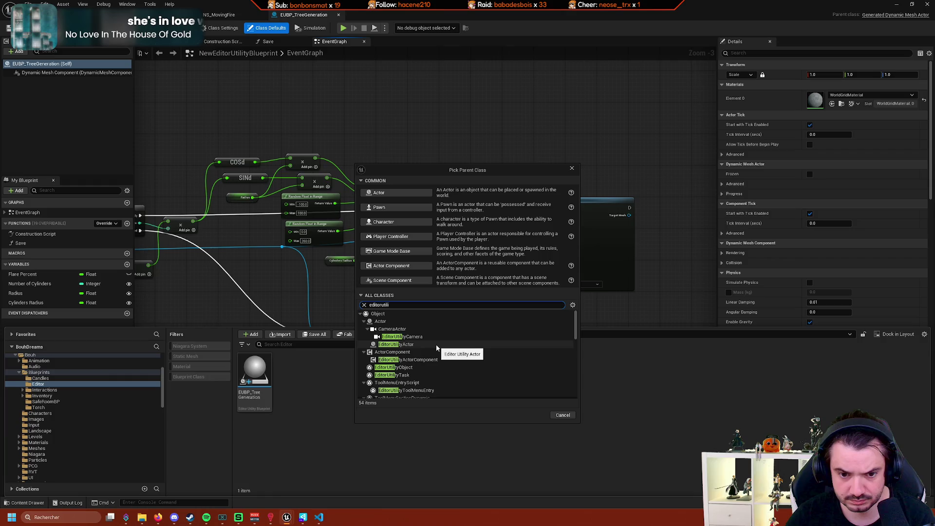
text(ty)
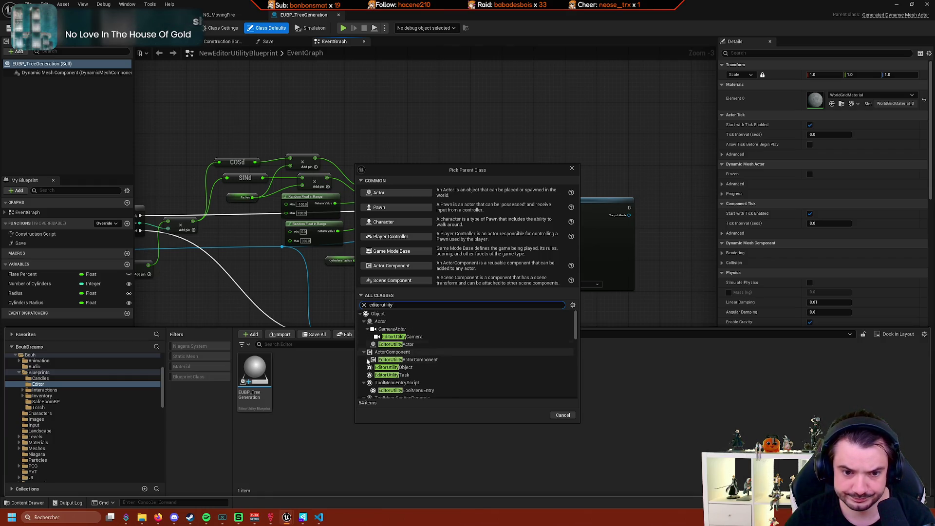
scroll(464, 362, down, 1)
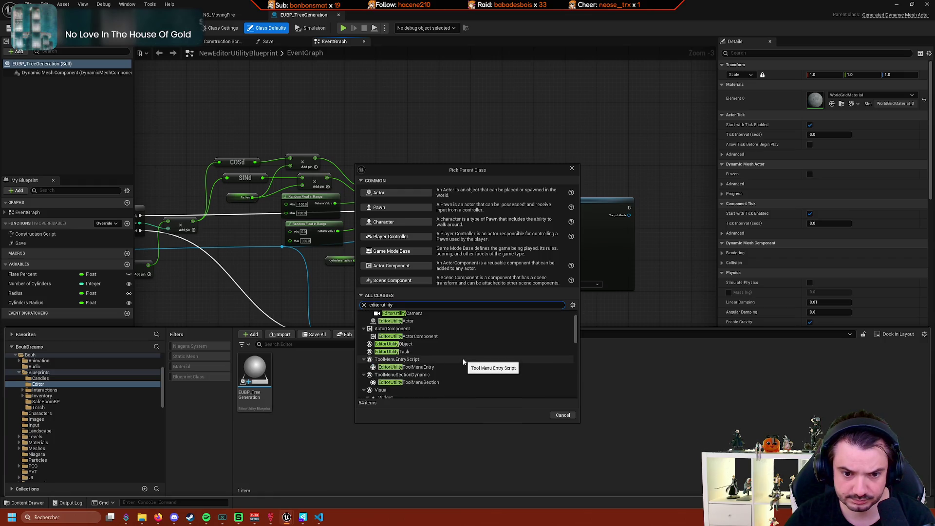
scroll(463, 361, down, 1)
scroll(477, 360, down, 5)
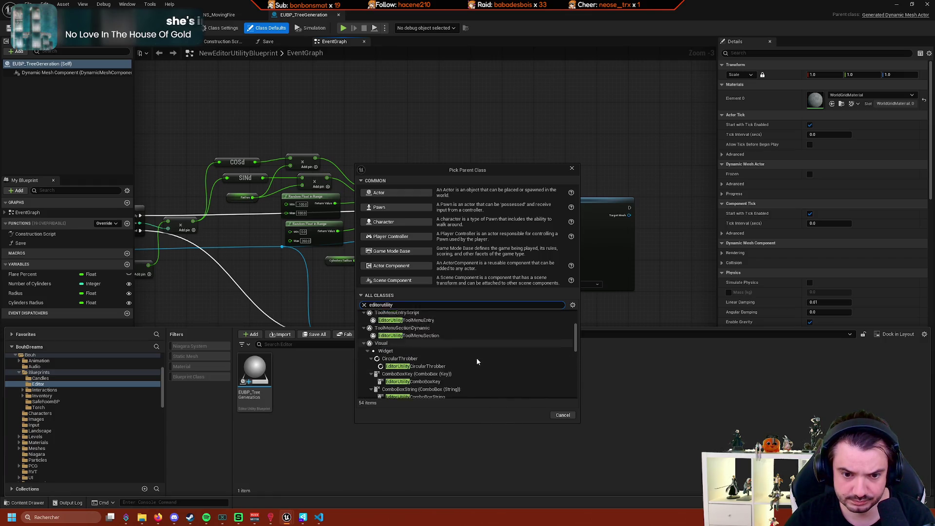
scroll(476, 362, down, 10)
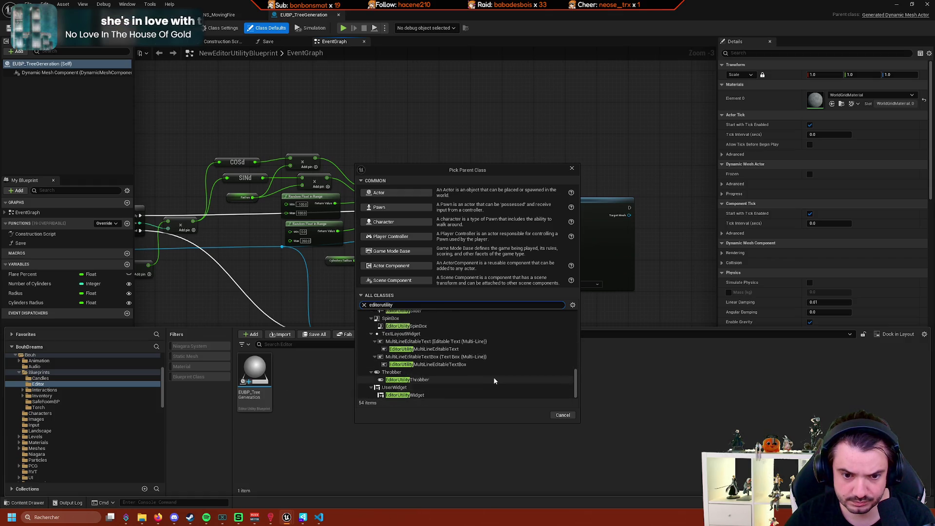
scroll(493, 378, up, 4)
scroll(493, 379, up, 1)
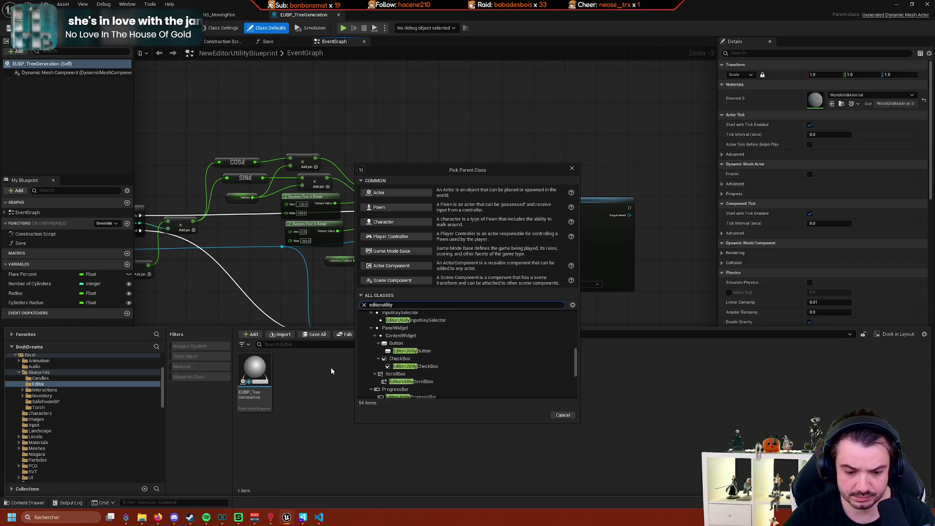
text(b)
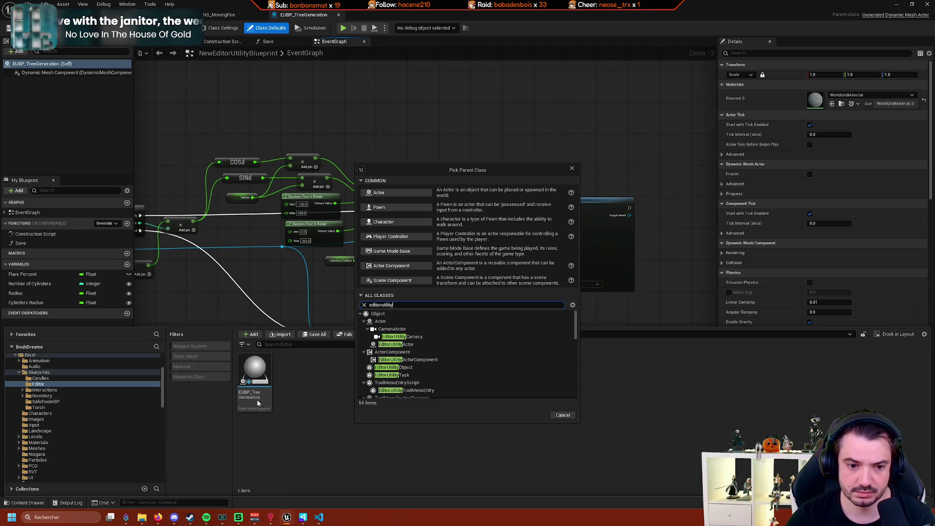
Choose EditorUtilityActor as the parent, then browse the other 54 EditorUtility classes.
click(461, 344)
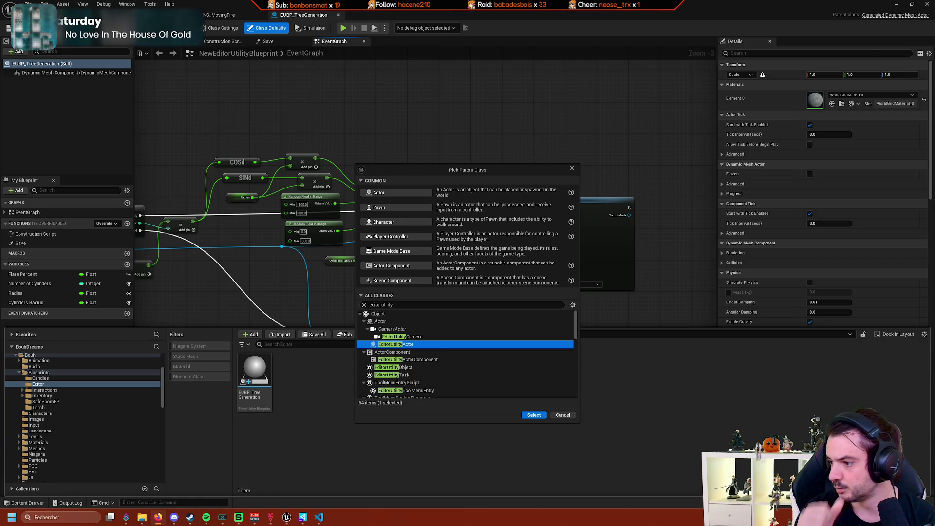
scroll(471, 365, down, 4)
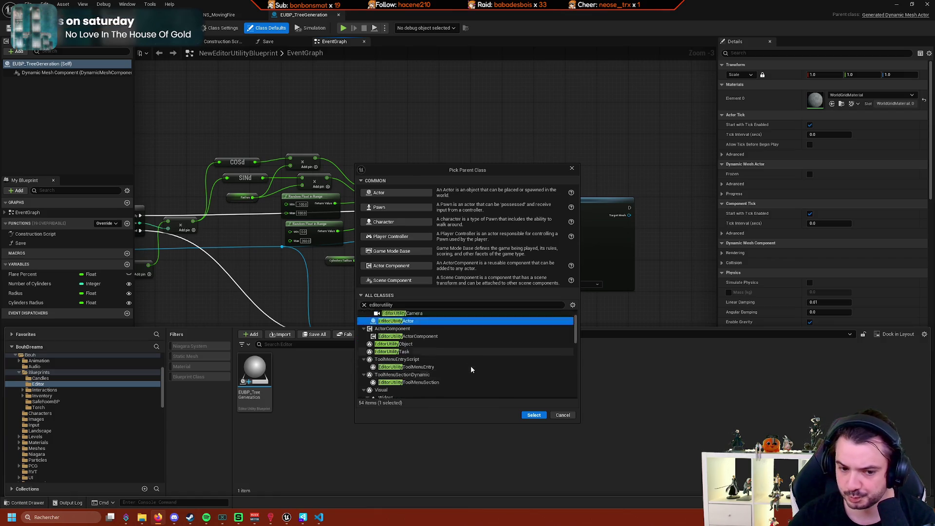
scroll(477, 352, up, 5)
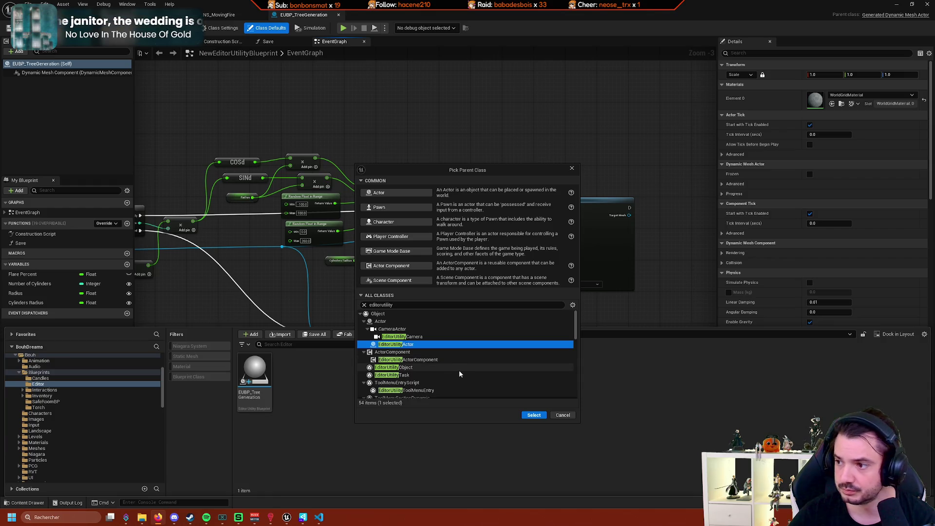
scroll(460, 372, down, 2)
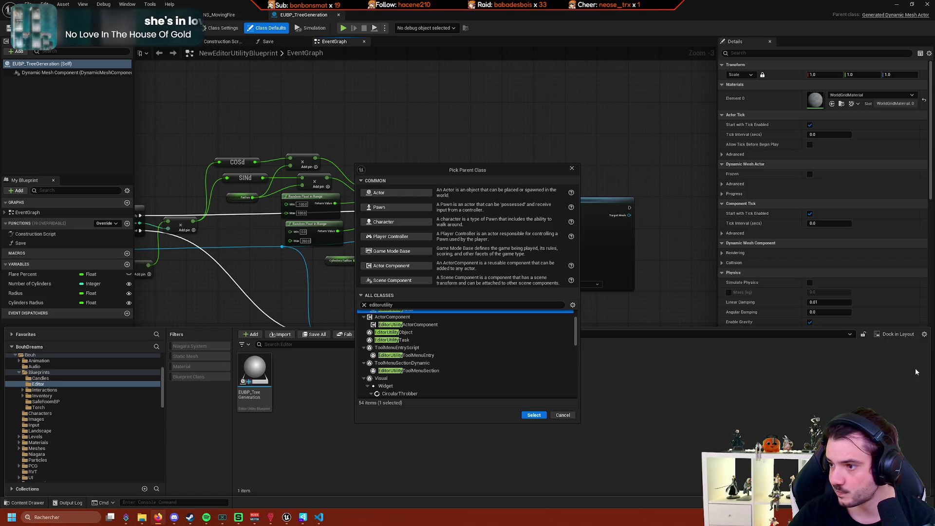
Search the parent classes for 'script', clear the search, browse, then close the picker unchosen.
key(ctrl+a)
text(sc)
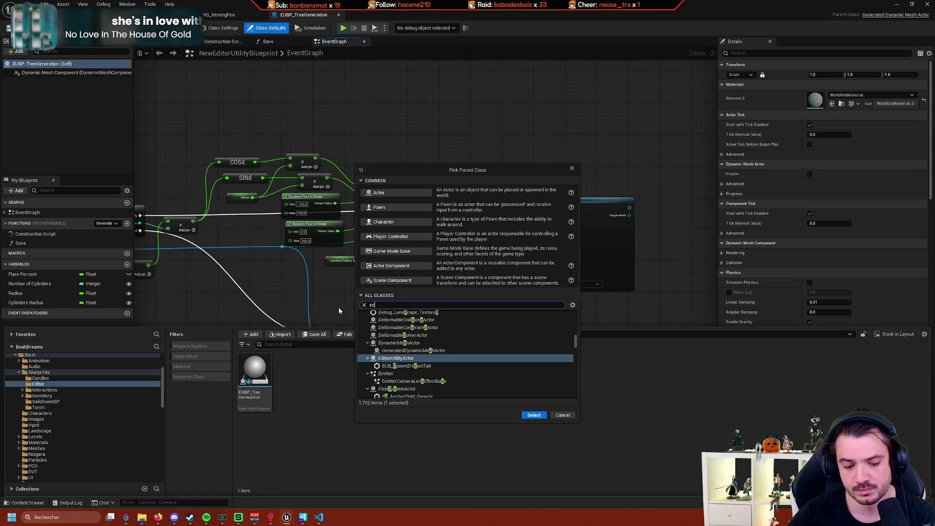
text(ript)
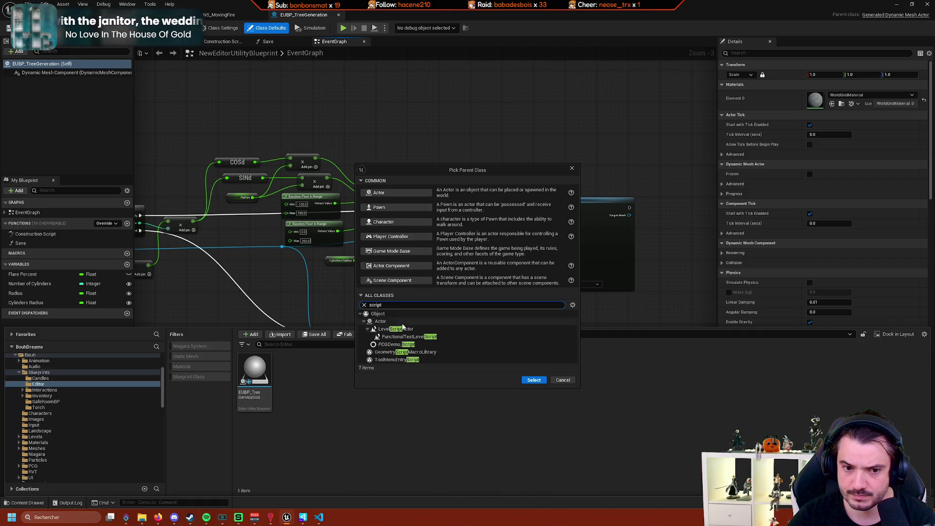
drag(394, 307, 338, 303)
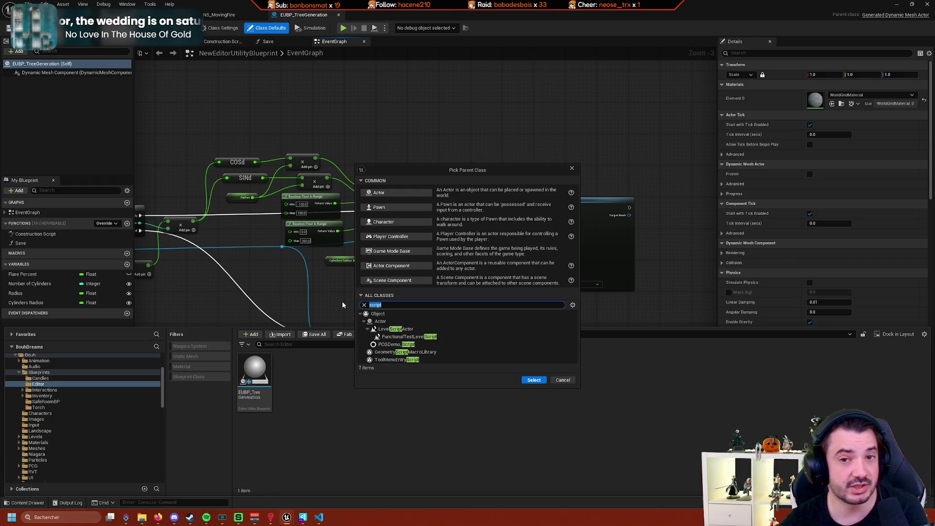
key(BackSpace)
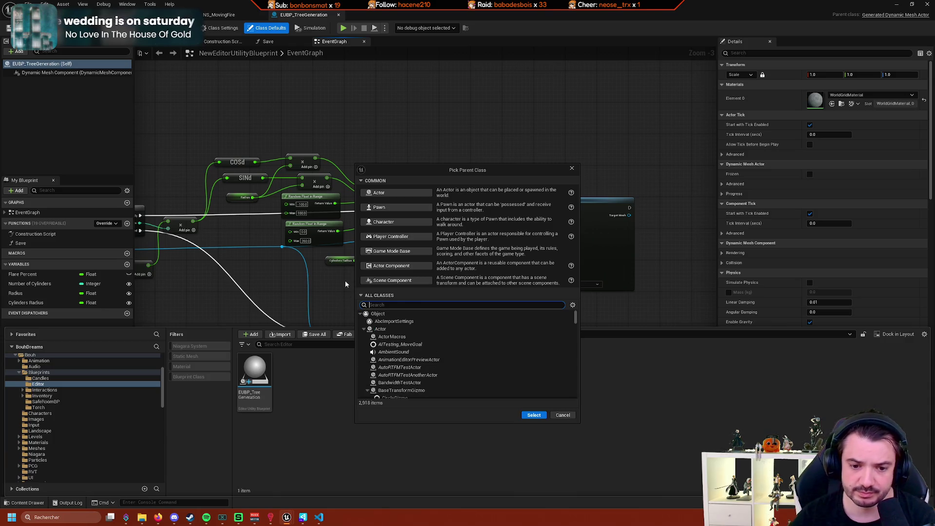
scroll(459, 347, down, 10)
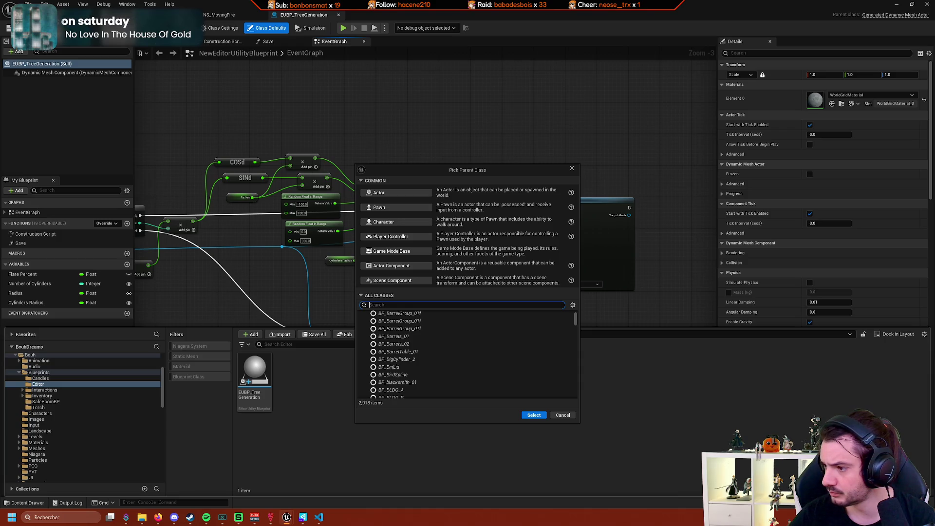
click(572, 169)
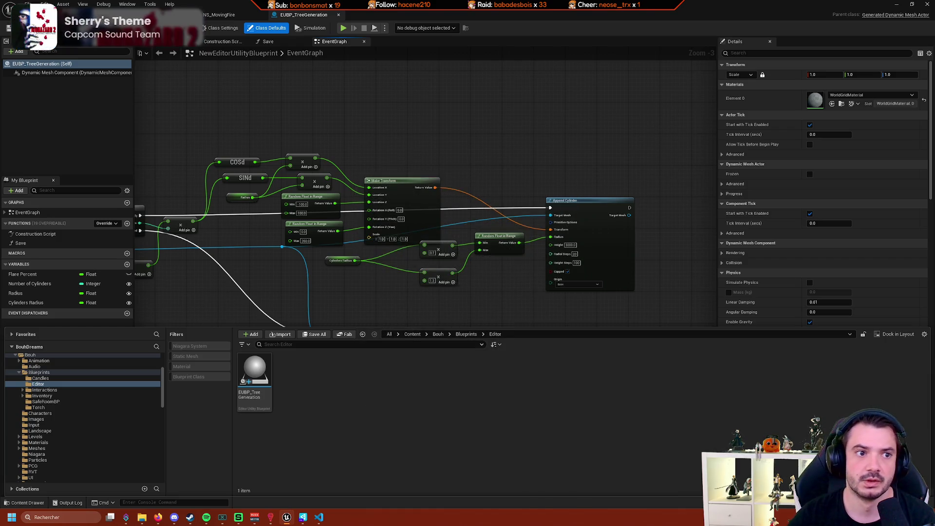
Open the Plugins window, try 'editor util', then filter by 'script' to show Scriptable Tools plugins.
click(45, 4)
click(64, 97)
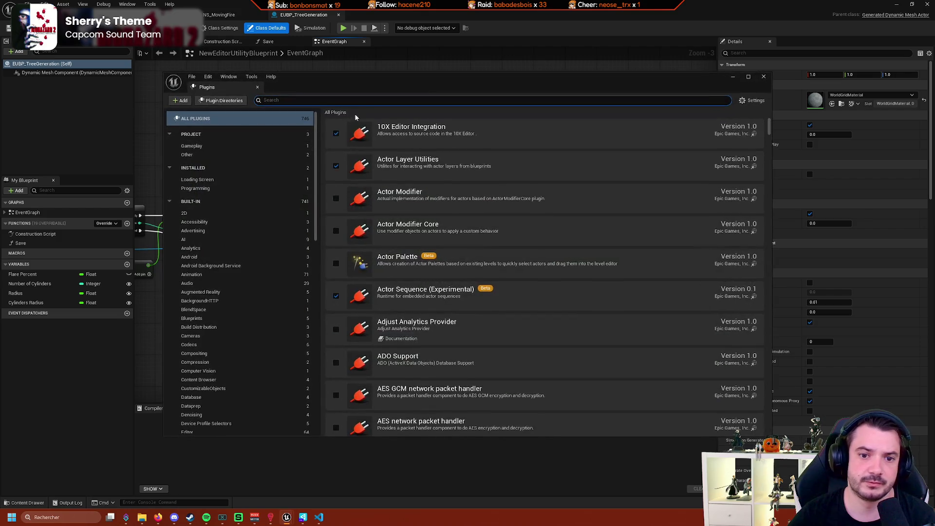
text(editor)
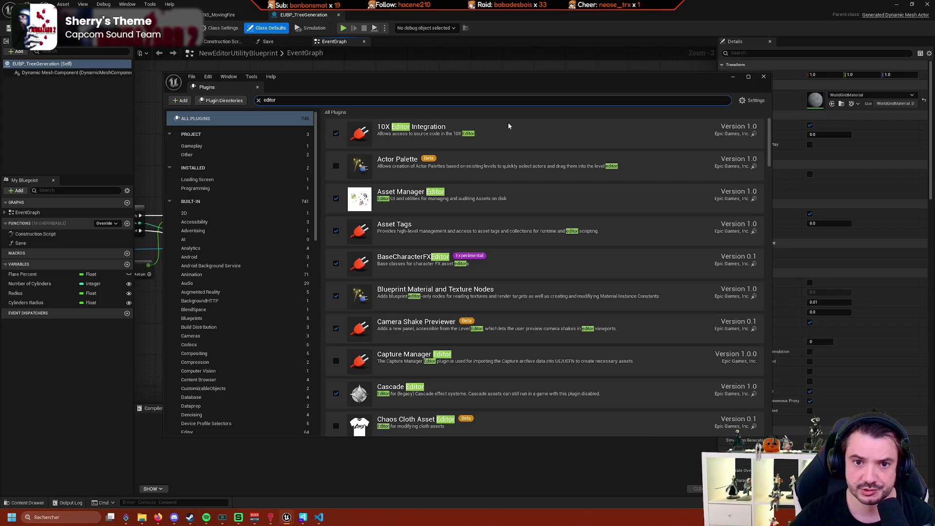
text( uti)
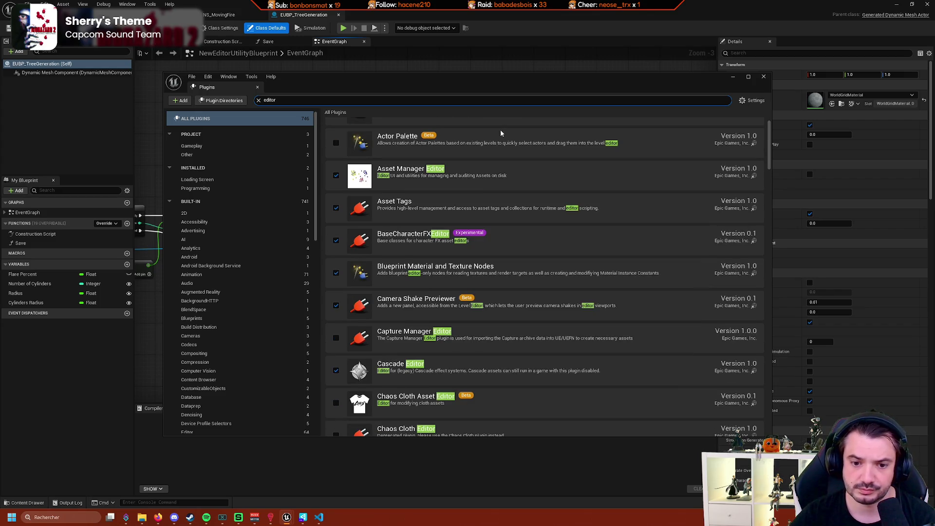
text(l)
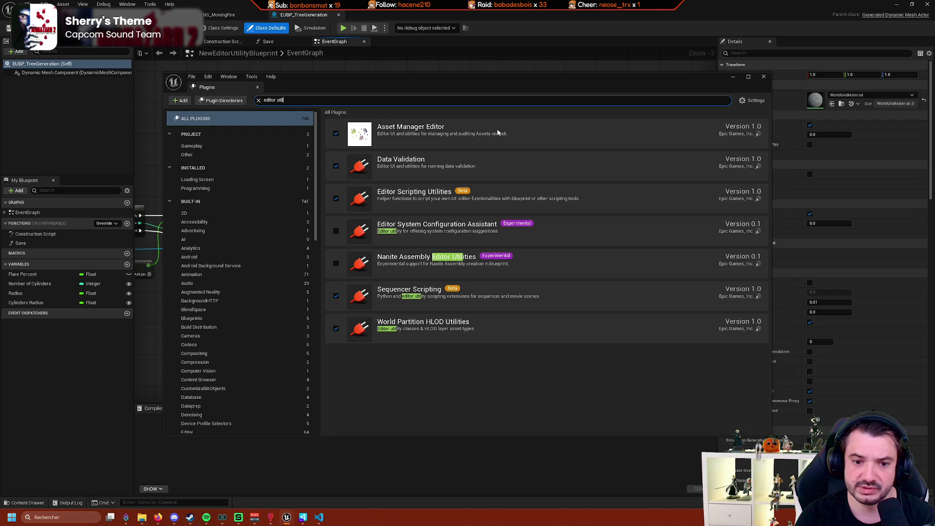
key(ctrl+a)
key(BackSpace)
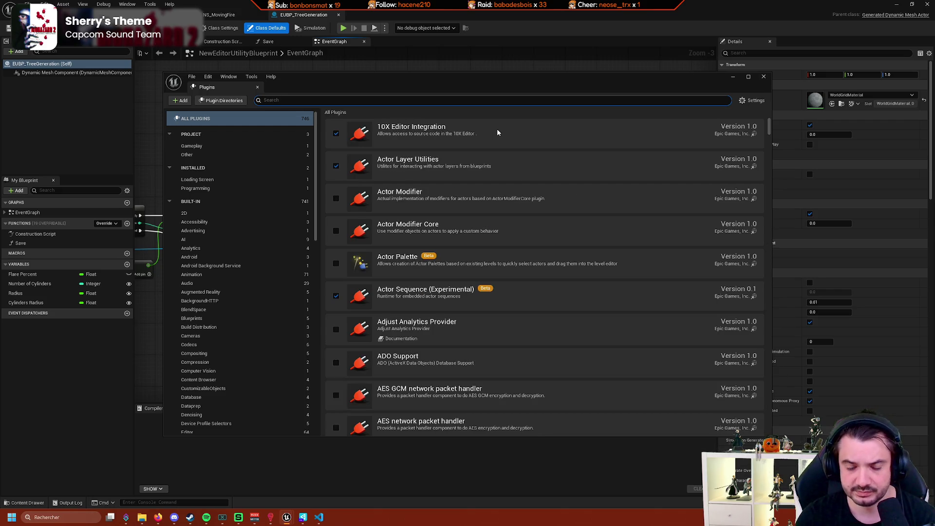
text(scripta)
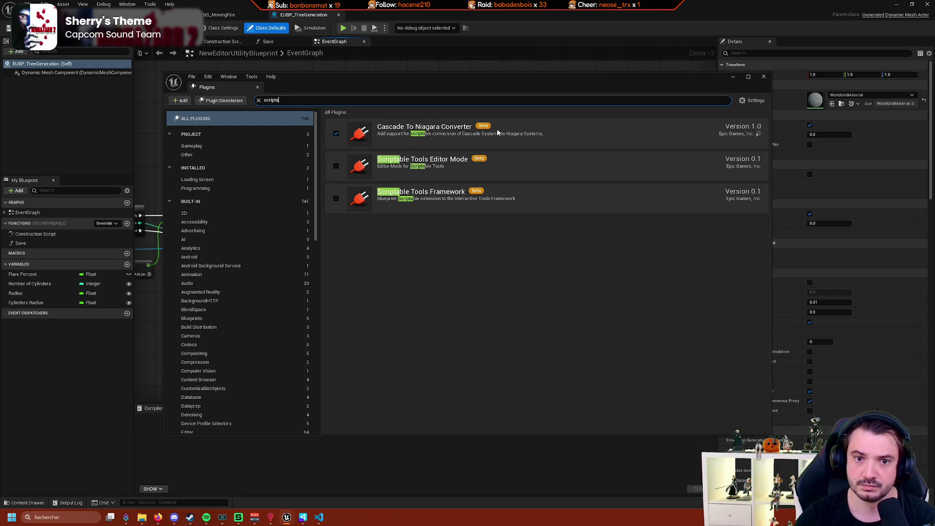
mouse_move(481, 160)
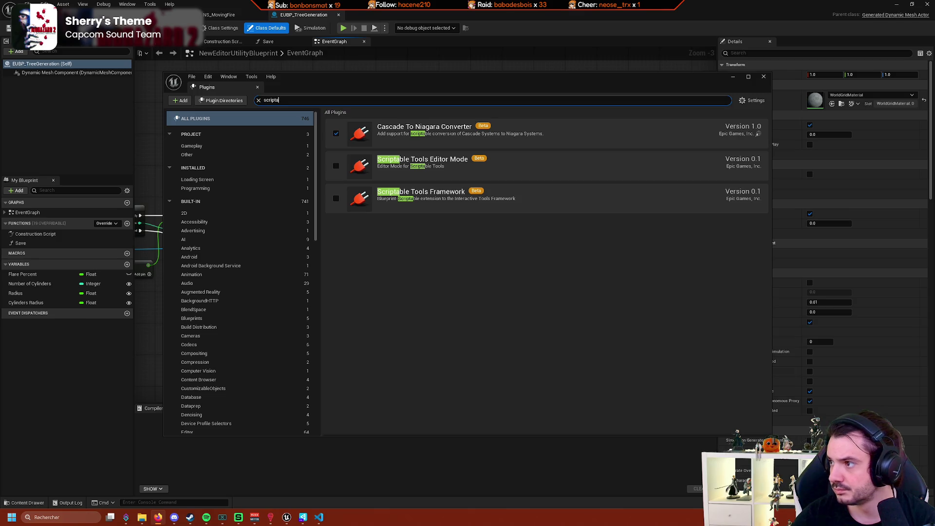
Switch to the Scriptable Tools System documentation page and read its opening sections.
click(758, 134)
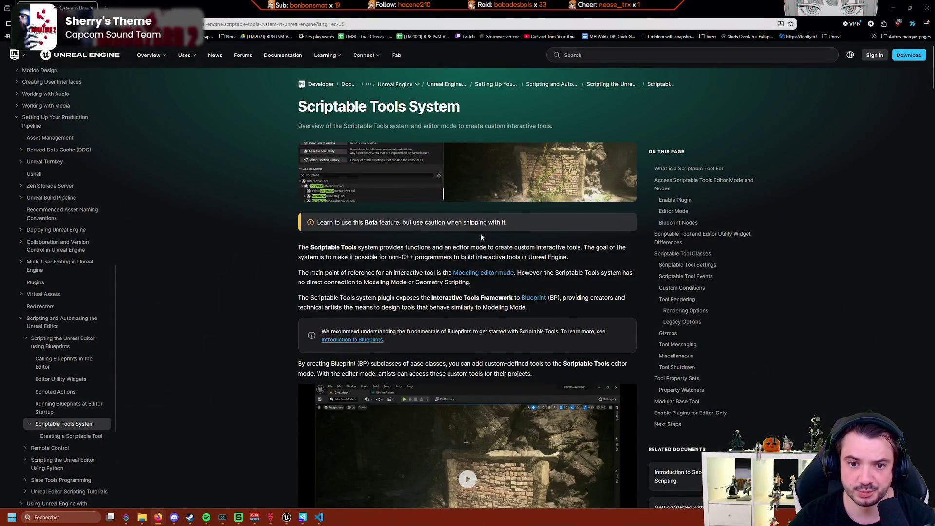
scroll(333, 252, down, 2)
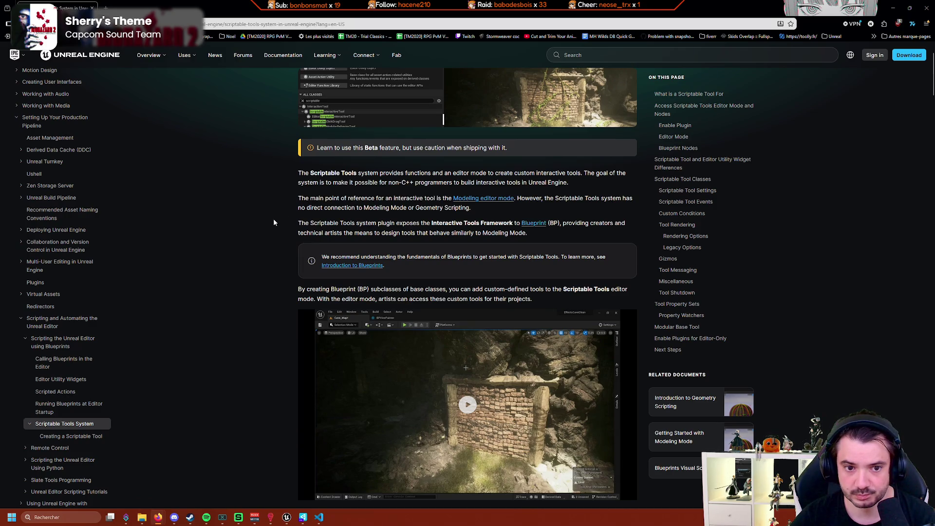
scroll(439, 226, down, 2)
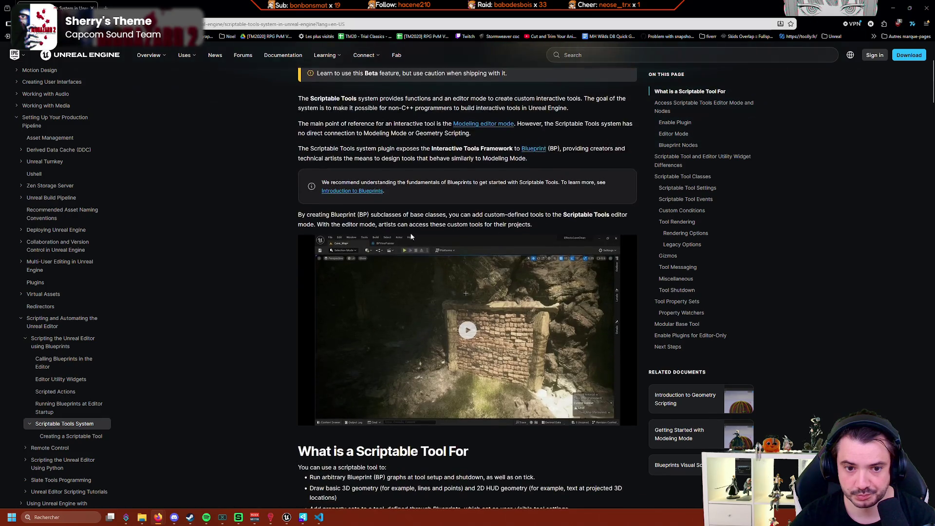
scroll(279, 236, down, 5)
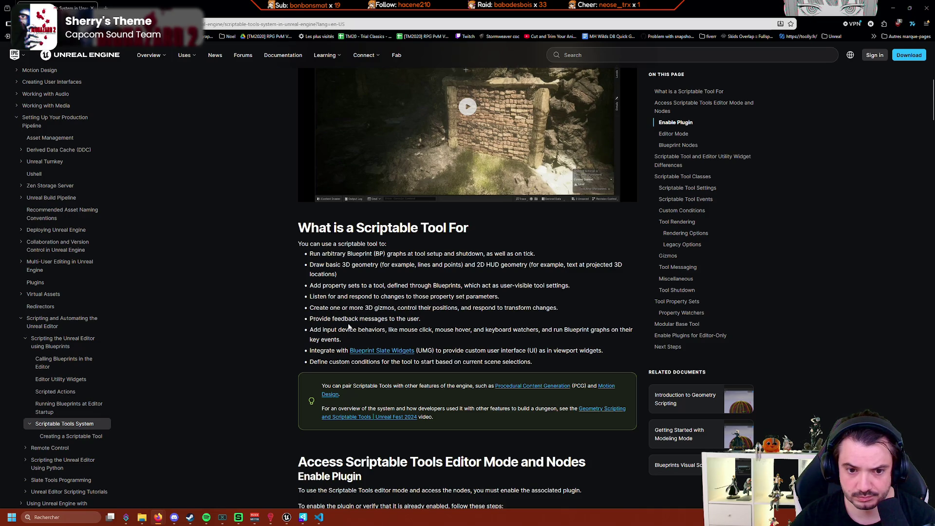
scroll(348, 327, down, 1)
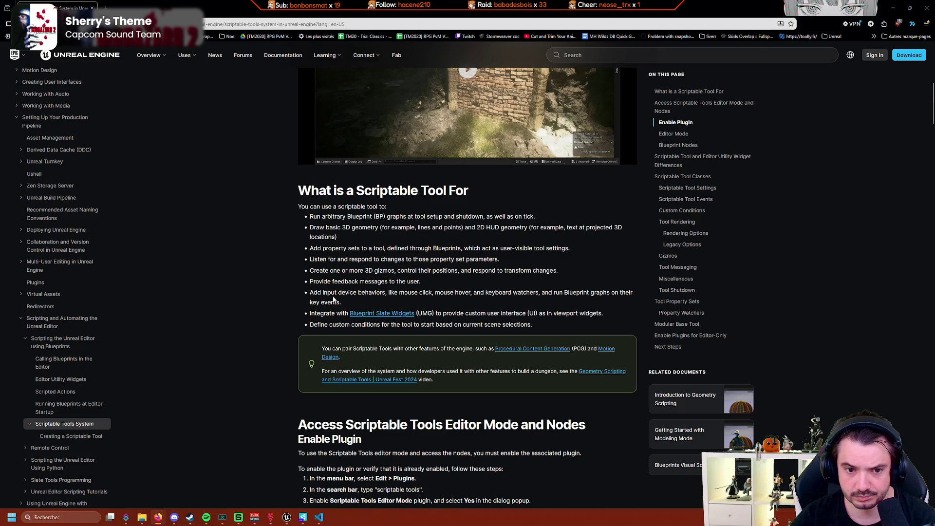
scroll(326, 296, down, 1)
scroll(283, 287, down, 3)
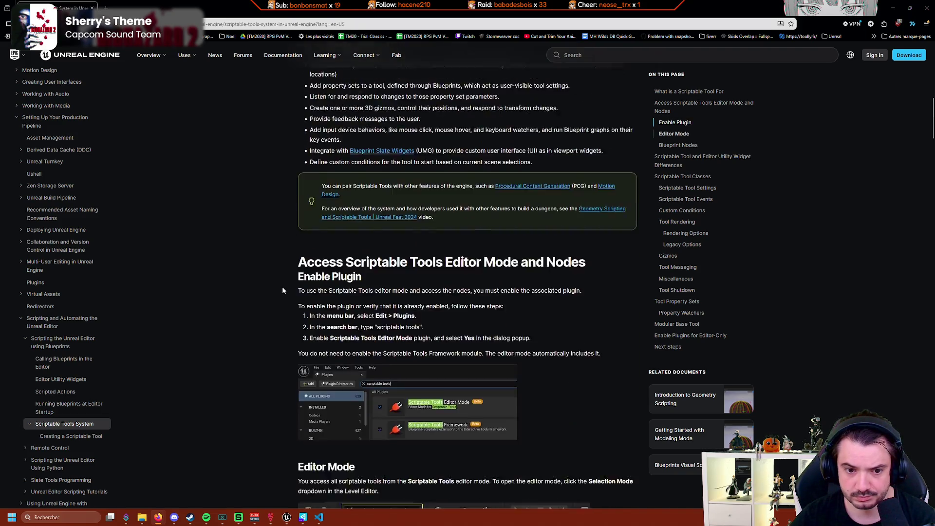
scroll(282, 287, up, 1)
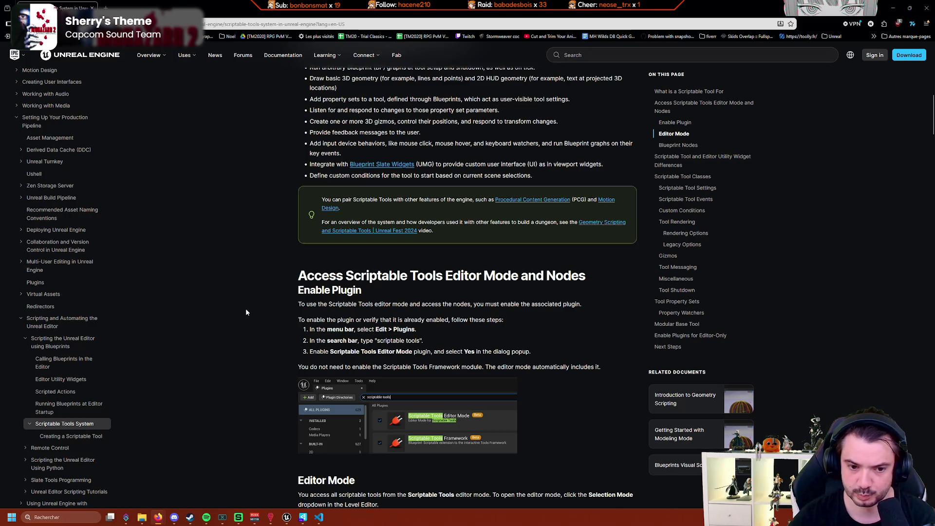
Read further down the page to the Scriptable Tool Events section, such as Event On Script Setup.
scroll(249, 312, down, 1)
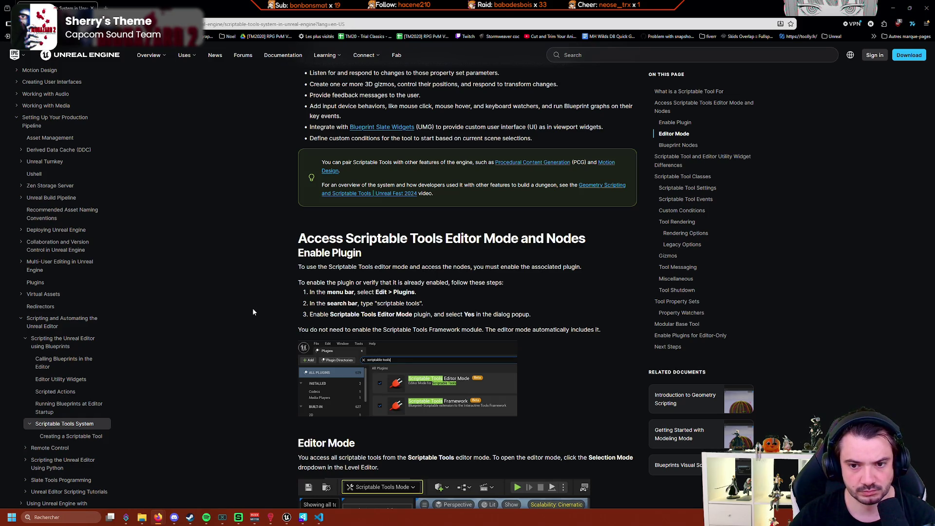
scroll(253, 312, down, 5)
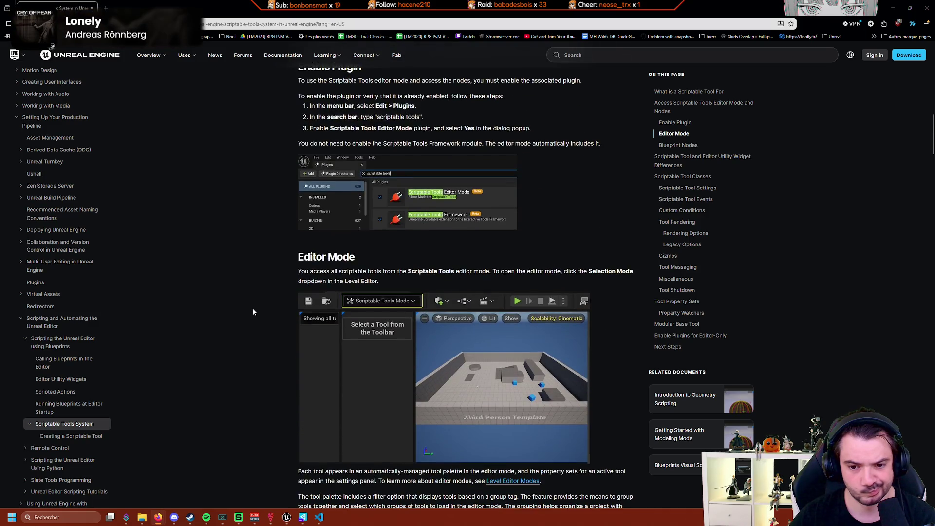
scroll(253, 312, down, 14)
scroll(254, 309, down, 1)
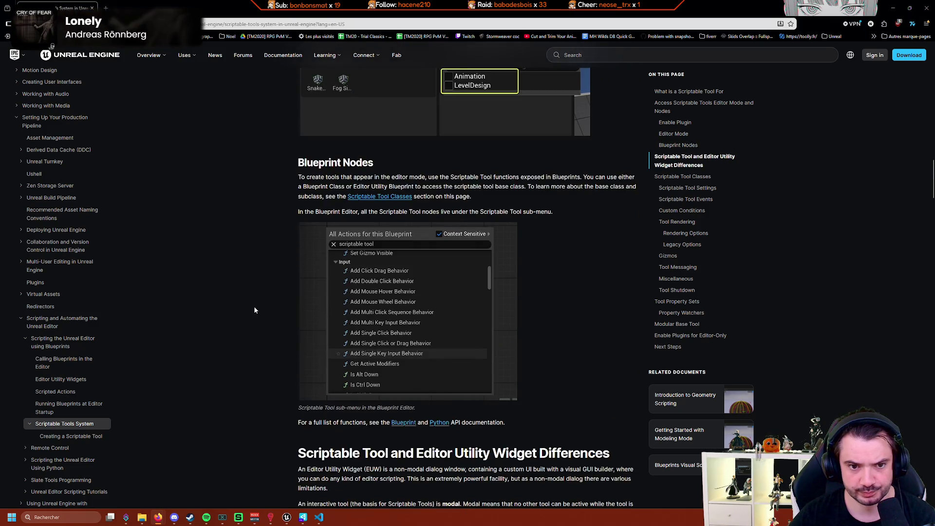
scroll(255, 310, down, 3)
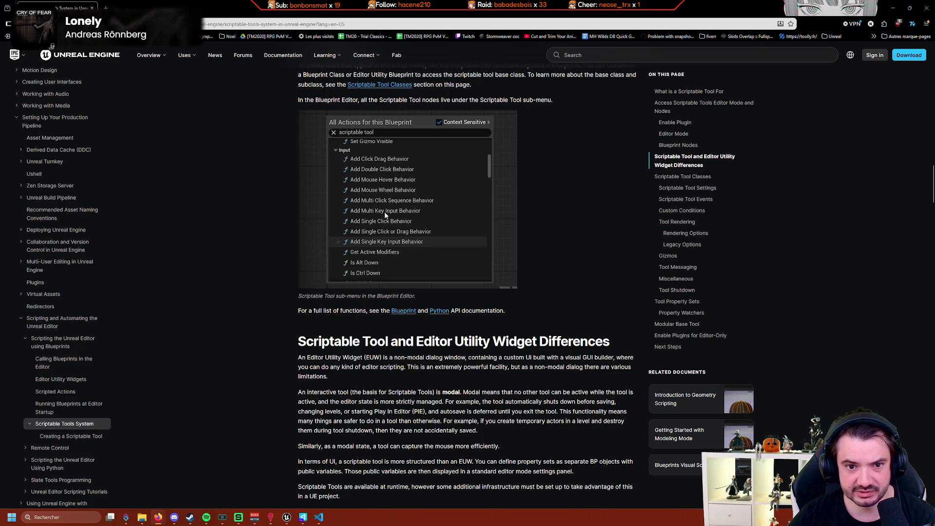
scroll(435, 222, down, 3)
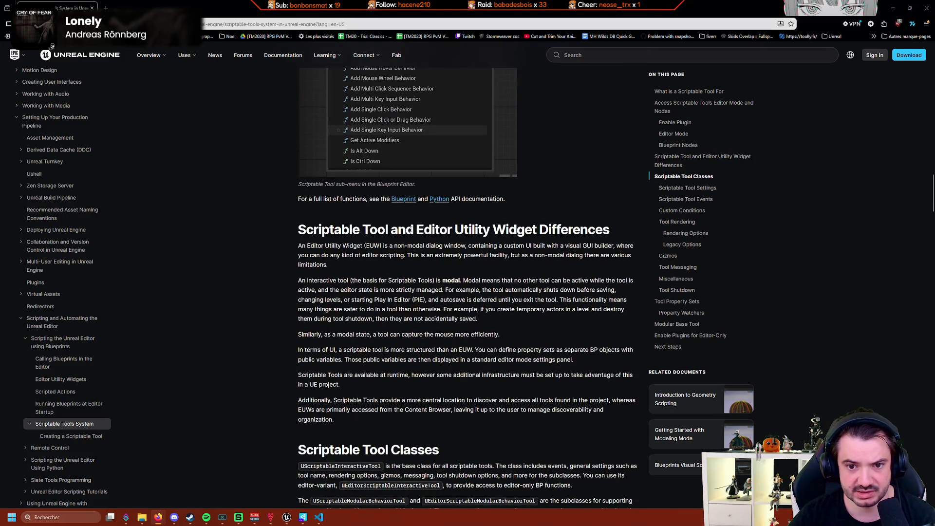
scroll(460, 234, down, 2)
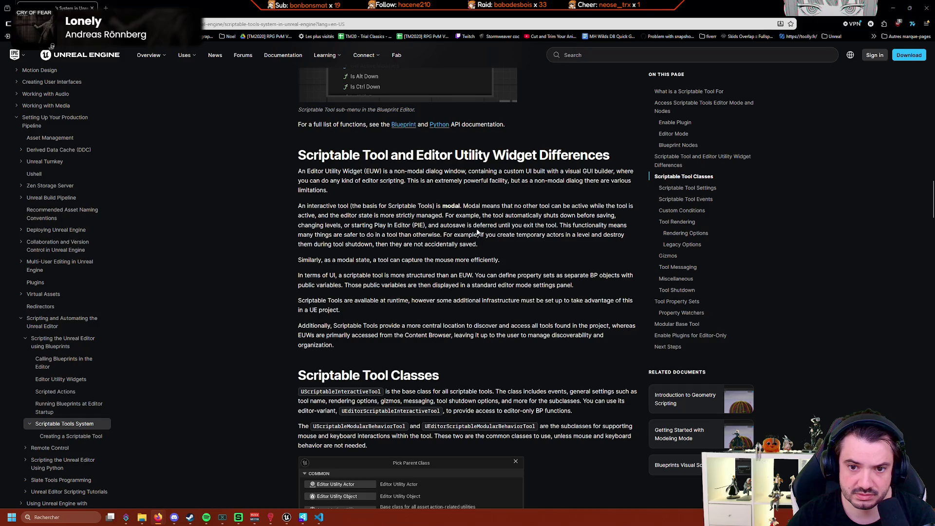
scroll(281, 251, down, 4)
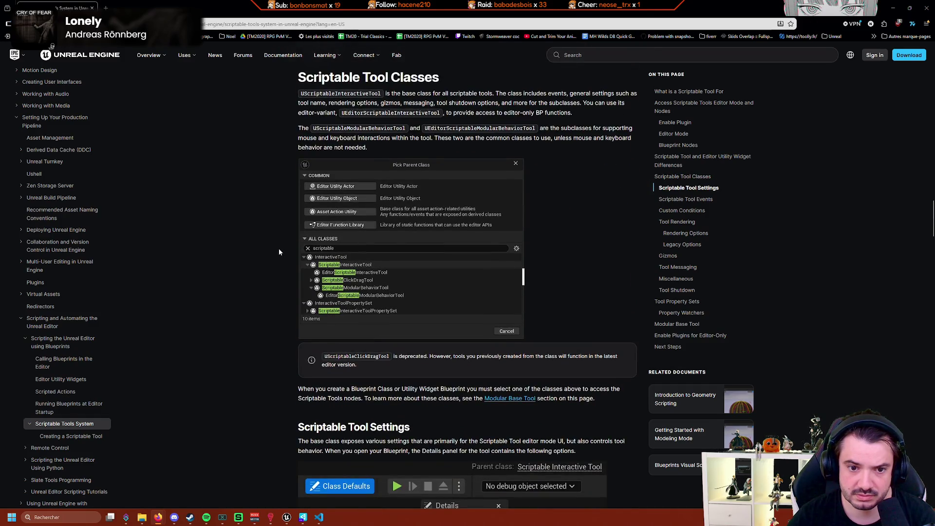
scroll(278, 252, down, 5)
scroll(279, 252, down, 8)
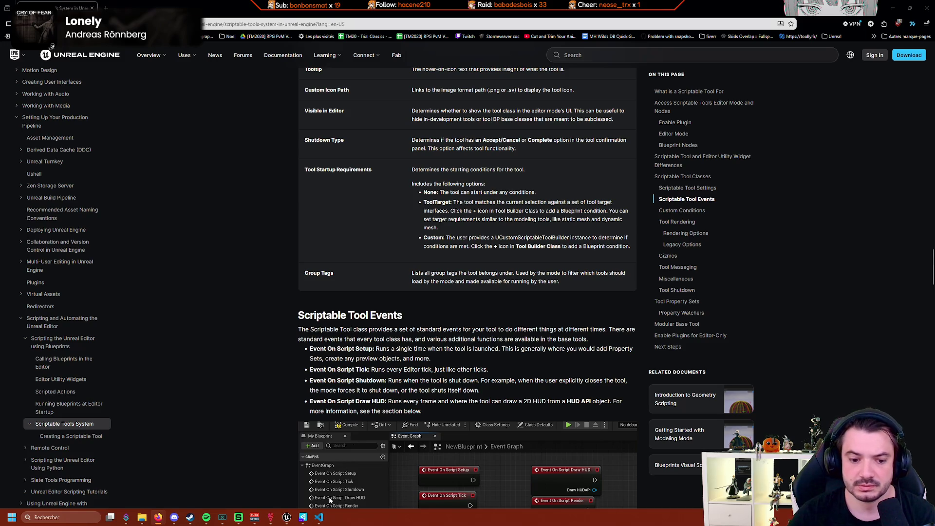
mouse_move(287, 516)
mouse_move(266, 493)
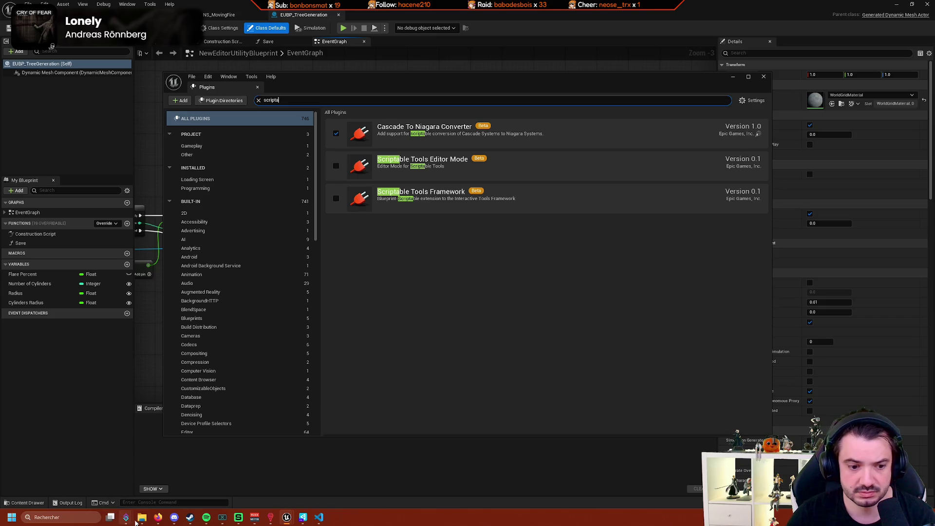
mouse_move(158, 517)
click(176, 487)
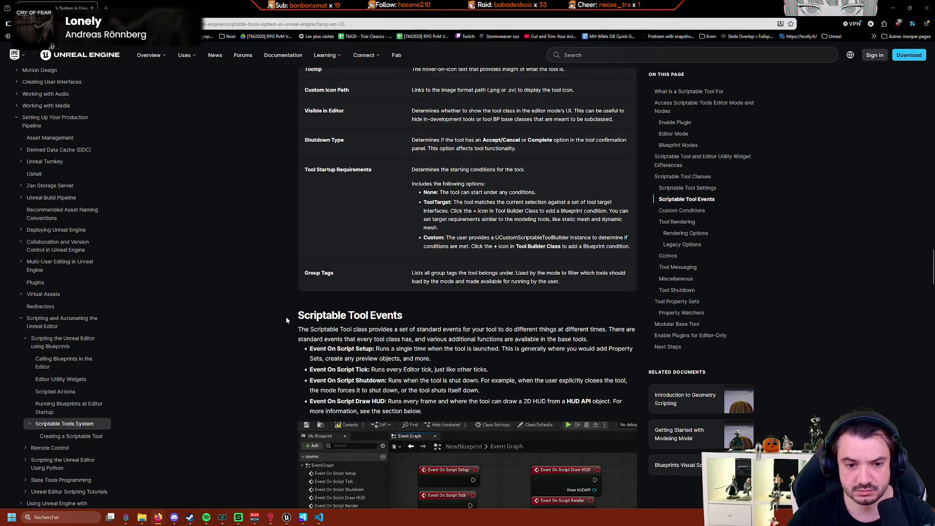
Step through the page's 'editor mode' matches, then return to Unreal's Plugins window.
text(editor mode)
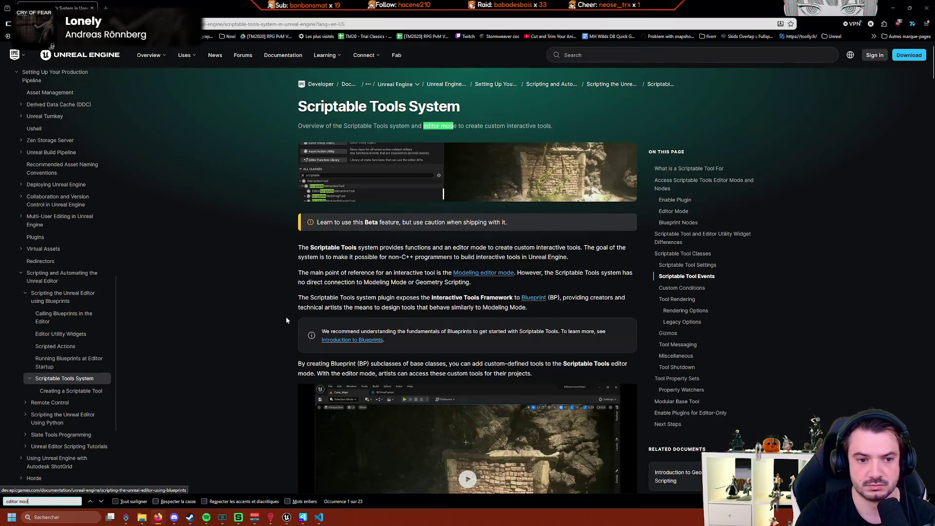
key(Return)
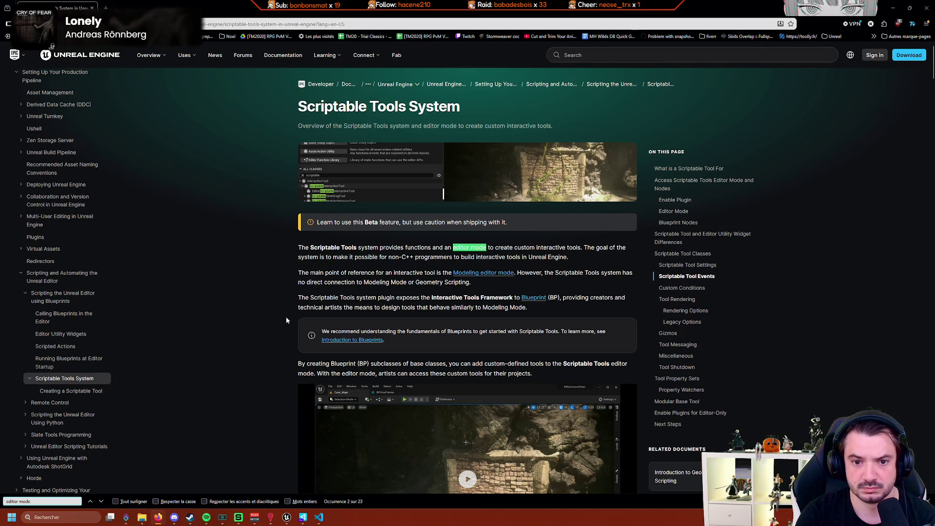
key(Return)
key(Return)
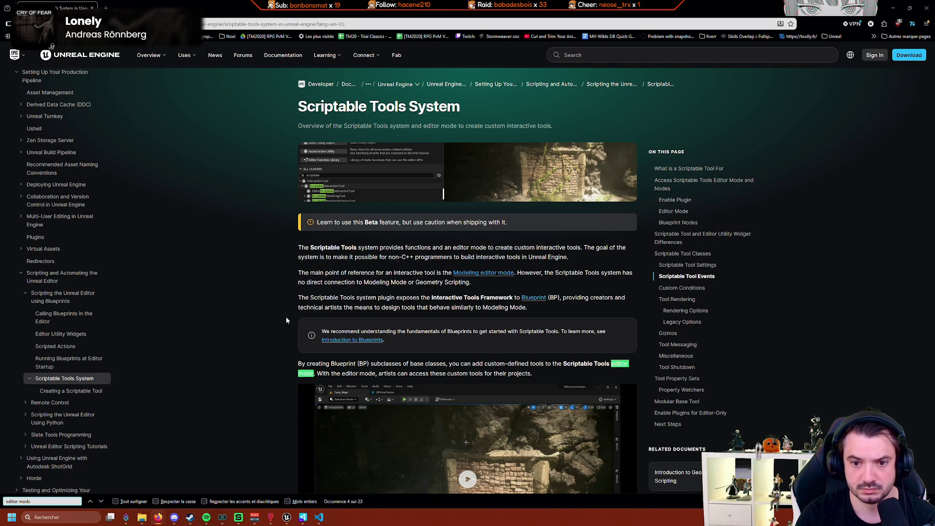
key(Return)
key(Return)
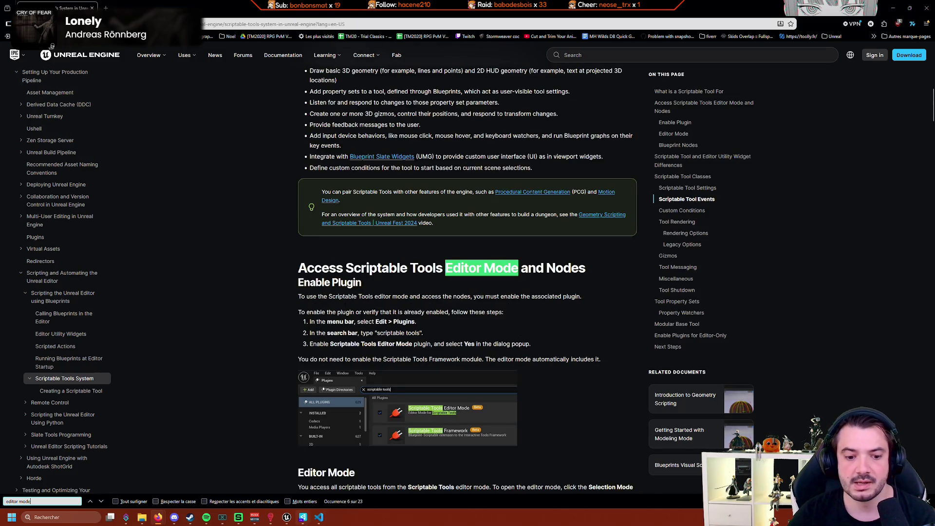
click(319, 483)
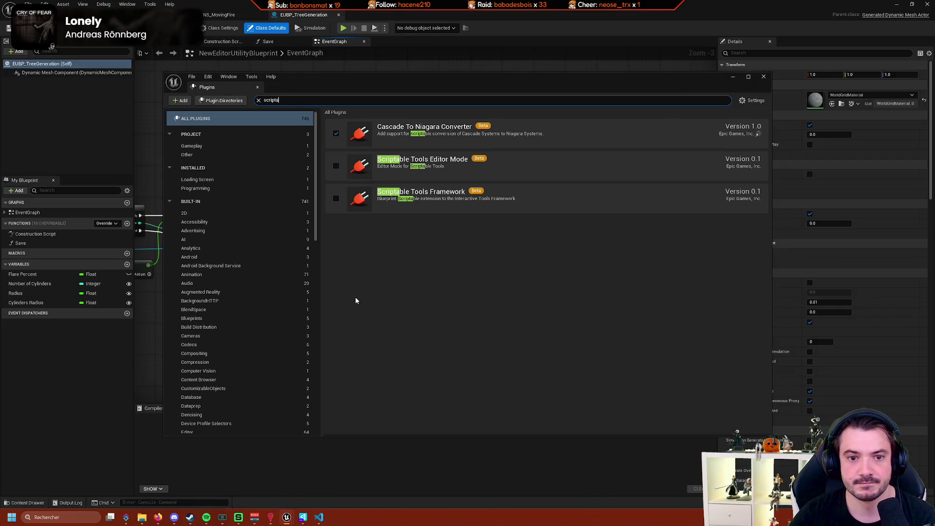
Enable the beta Scriptable Tools Framework plugin and restart the editor, saving the selected content.
click(336, 198)
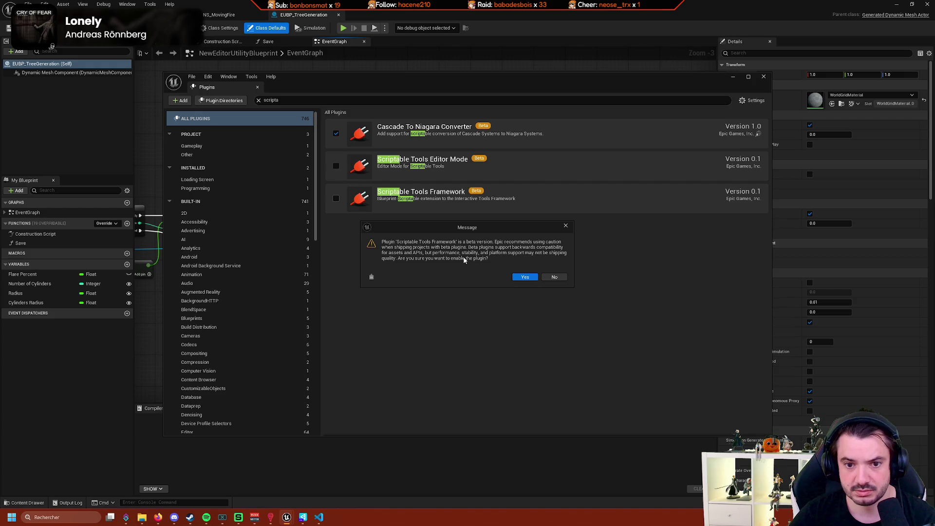
click(525, 276)
click(733, 419)
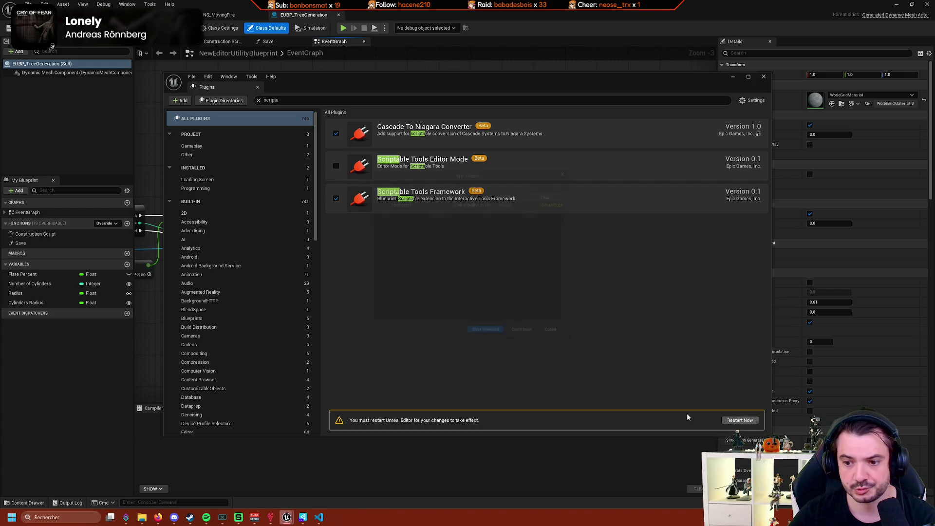
click(492, 340)
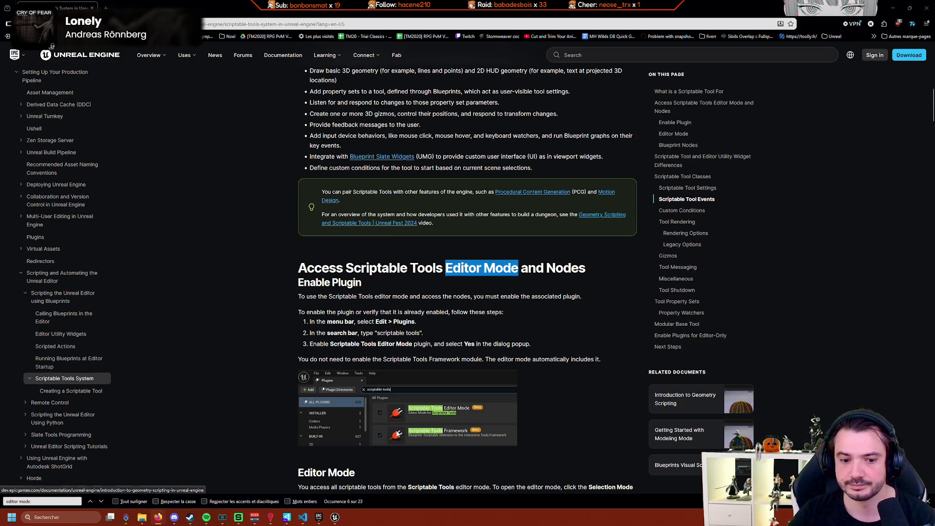
Close the Plugins window, open the TestForest level from Bouh/Levels, then browse the Landscape folder.
mouse_move(340, 520)
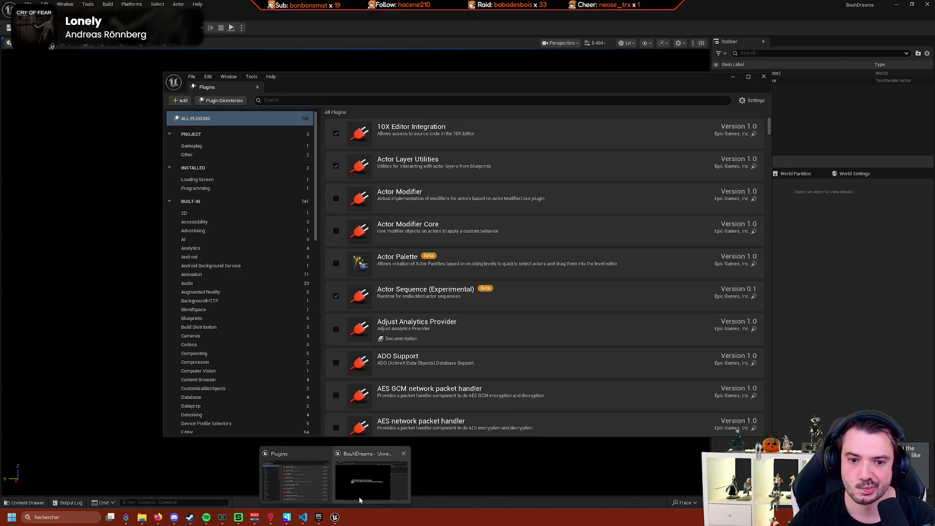
click(358, 497)
click(764, 76)
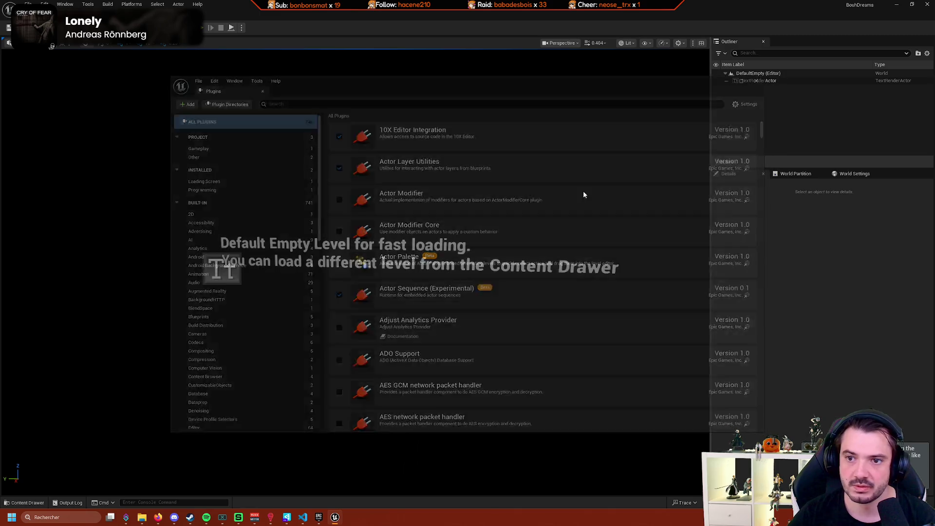
click(28, 503)
scroll(69, 466, down, 5)
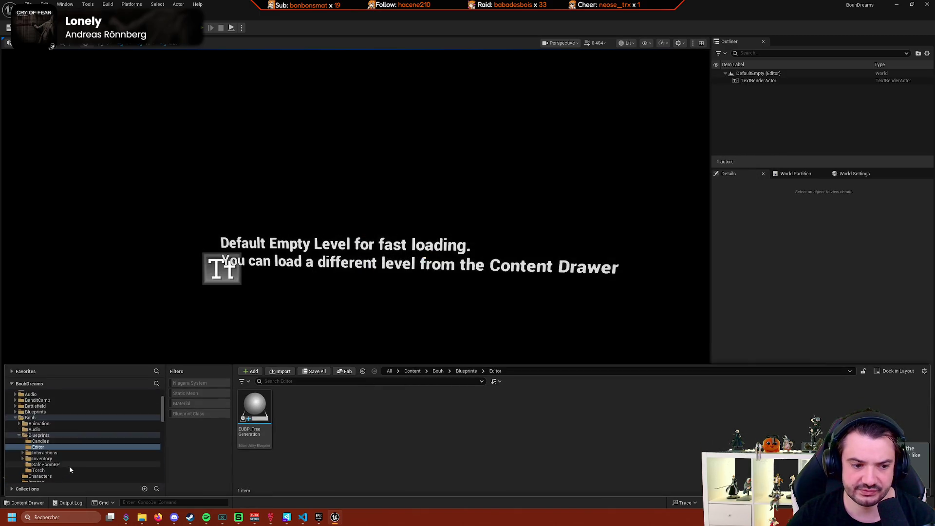
click(54, 418)
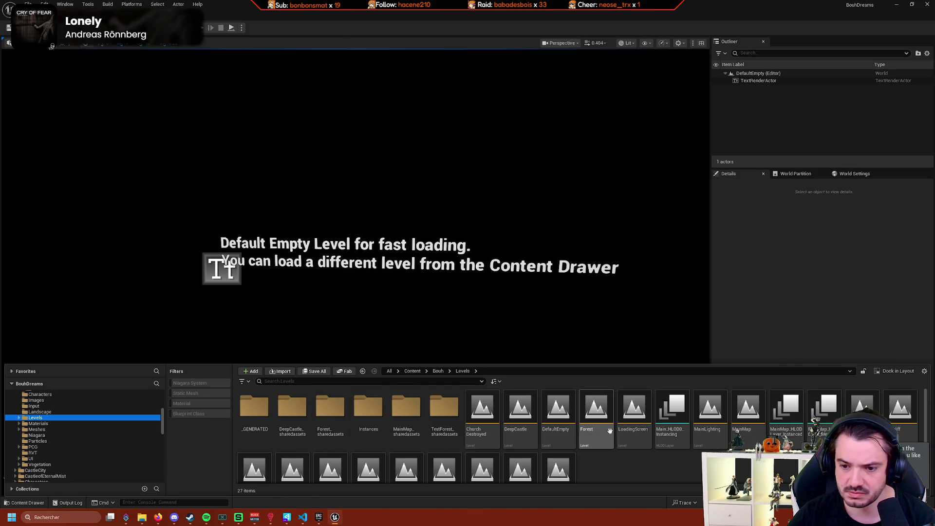
scroll(759, 435, down, 2)
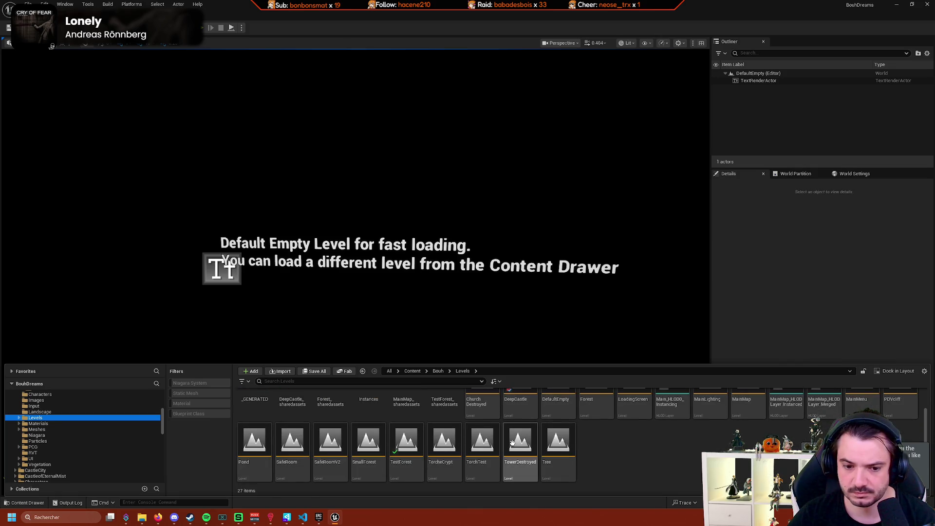
double_click(409, 444)
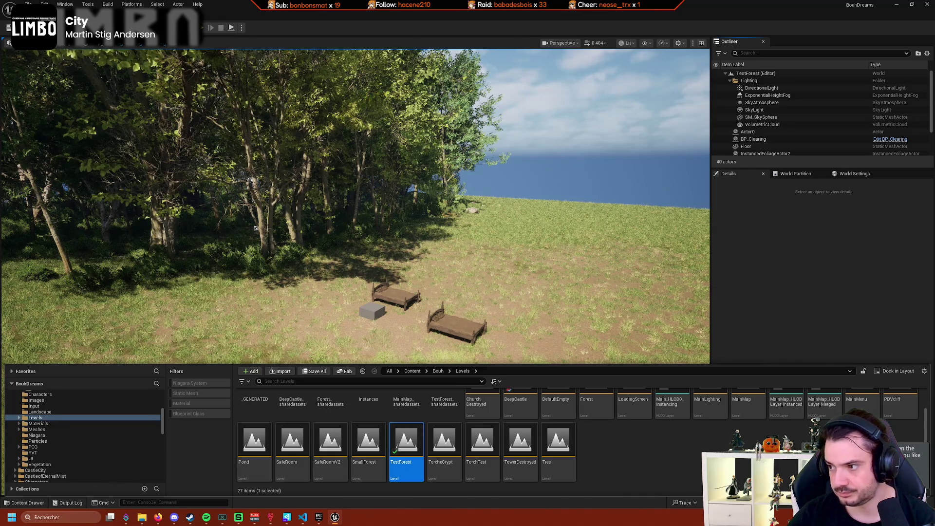
click(53, 412)
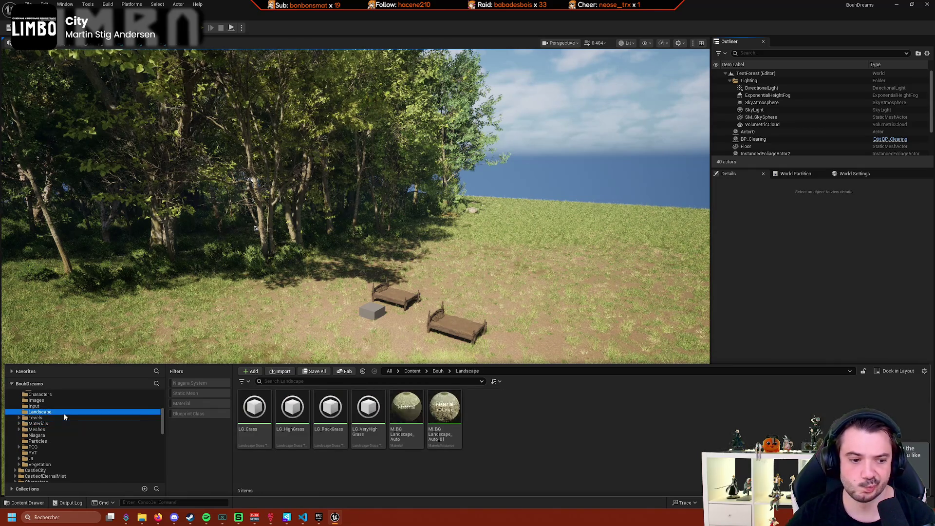
scroll(73, 416, up, 2)
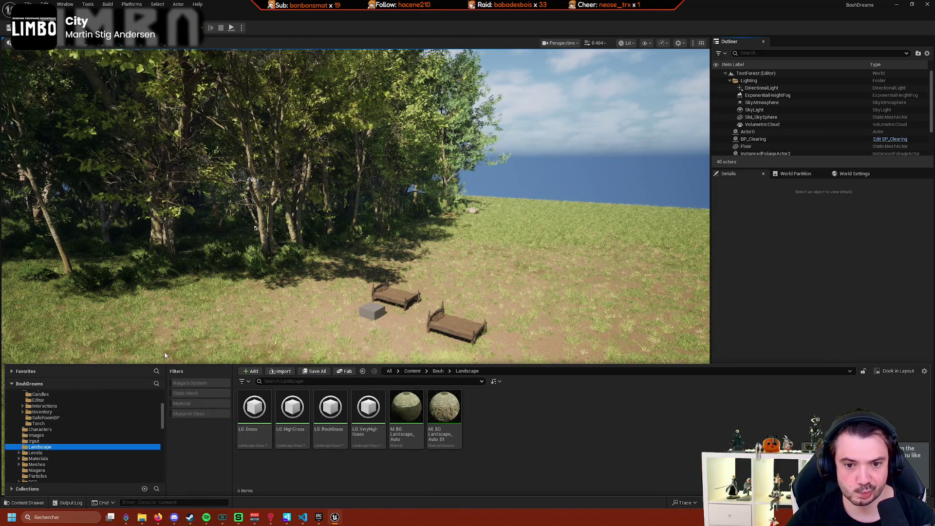
Search the Plugins window for 'scripta' and enable the beta Scriptable Tools Editor Mode plugin.
click(48, 27)
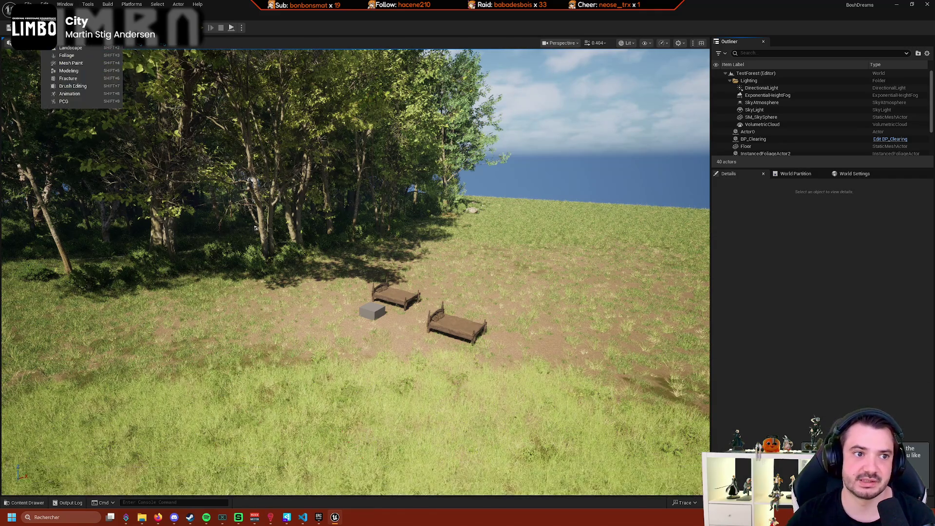
click(44, 4)
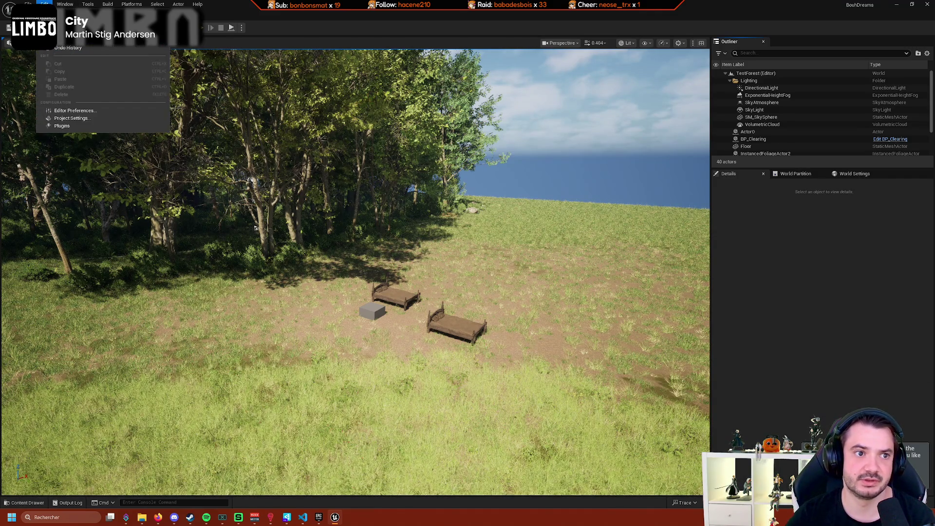
click(73, 128)
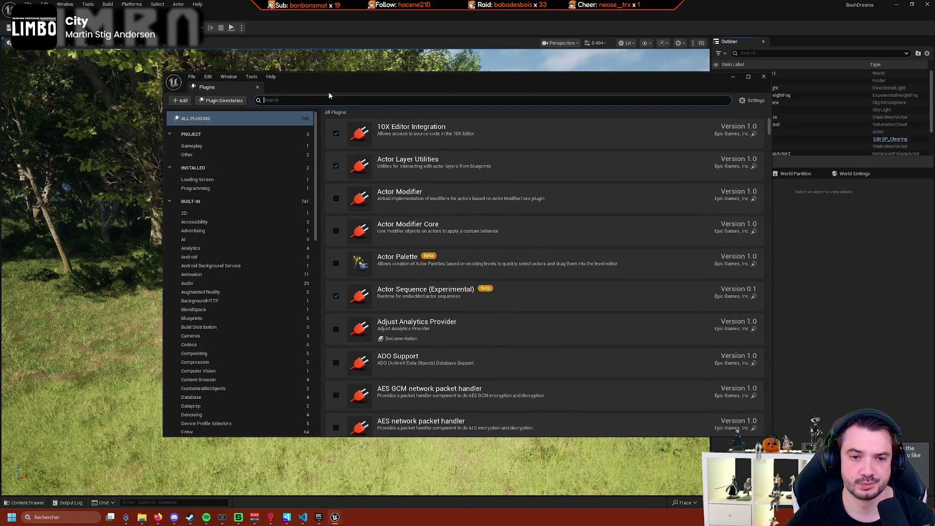
click(349, 99)
text(scrio)
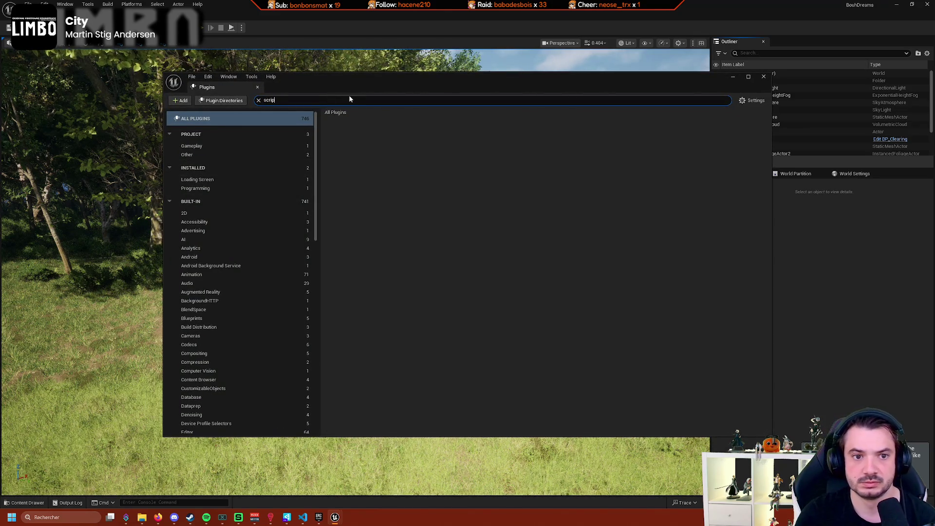
key(BackSpace)
text(pta)
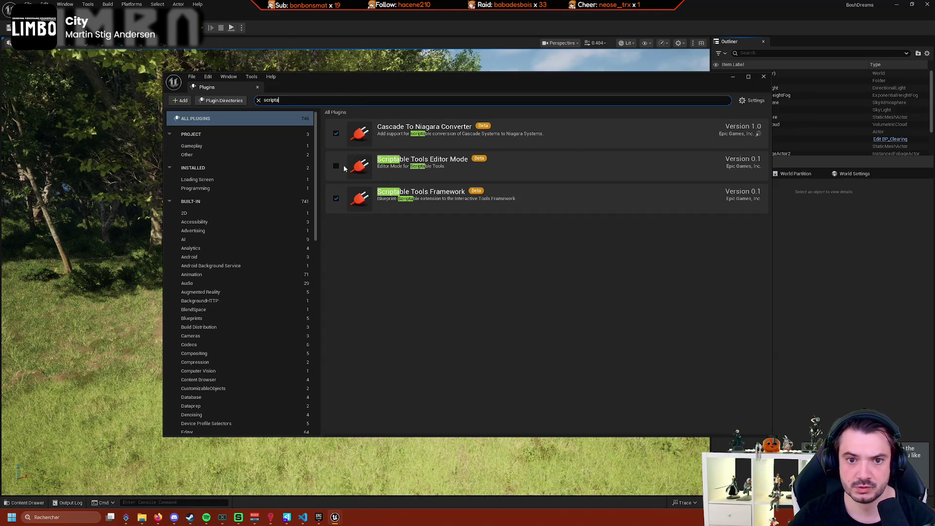
click(336, 165)
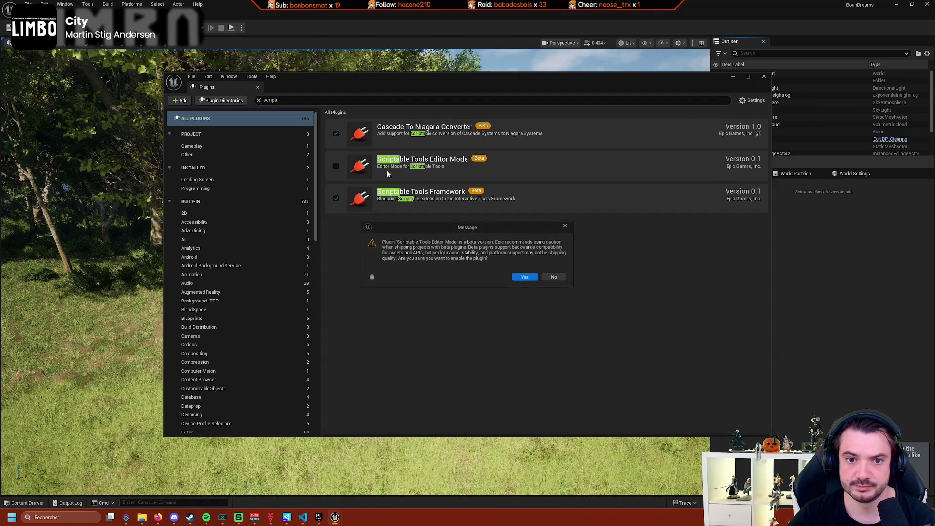
click(527, 278)
click(157, 517)
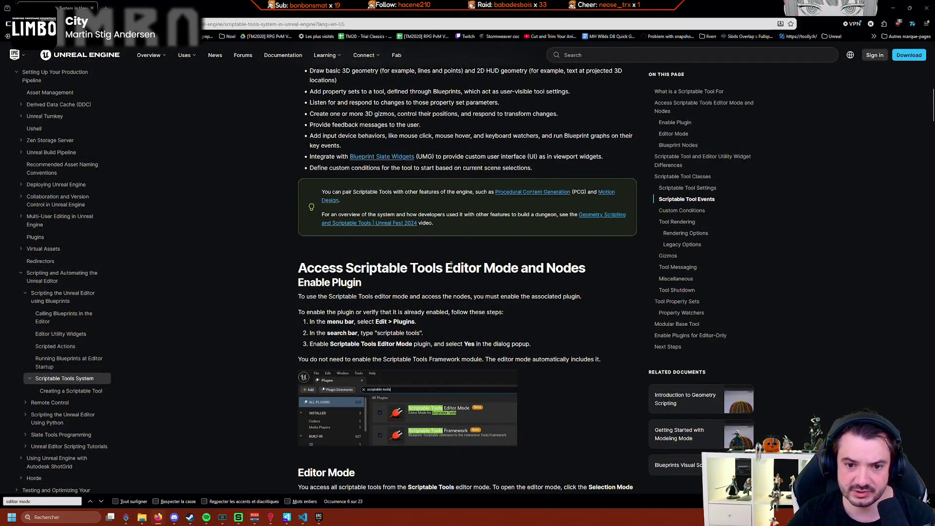
Find 'Editor Mode' on the documentation page and step through matches to the Editor Mode section.
drag(446, 268, 518, 268)
key(ctrl+d)
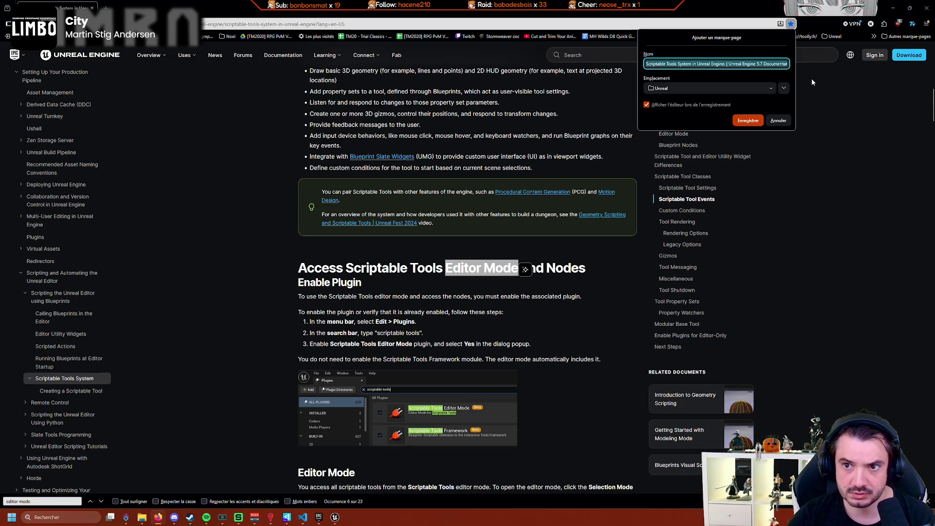
click(778, 121)
drag(445, 268, 518, 269)
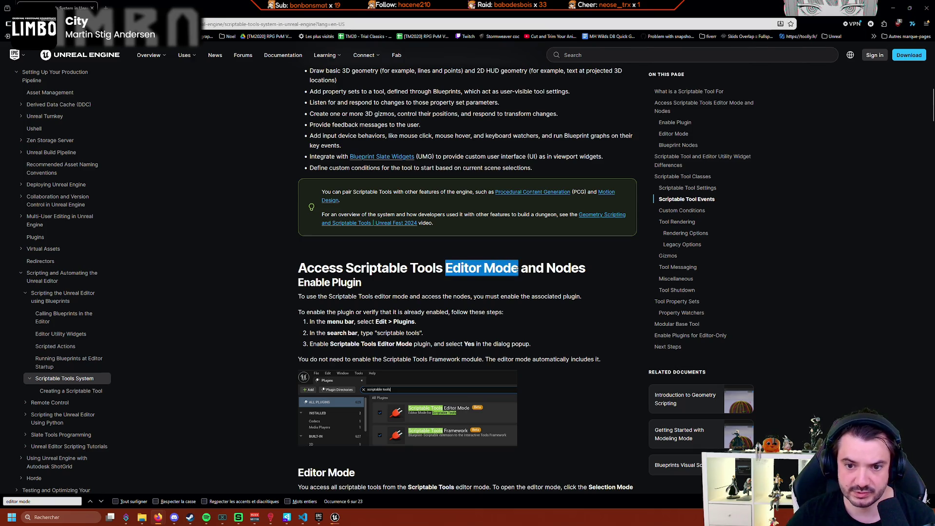
key(ctrl+f)
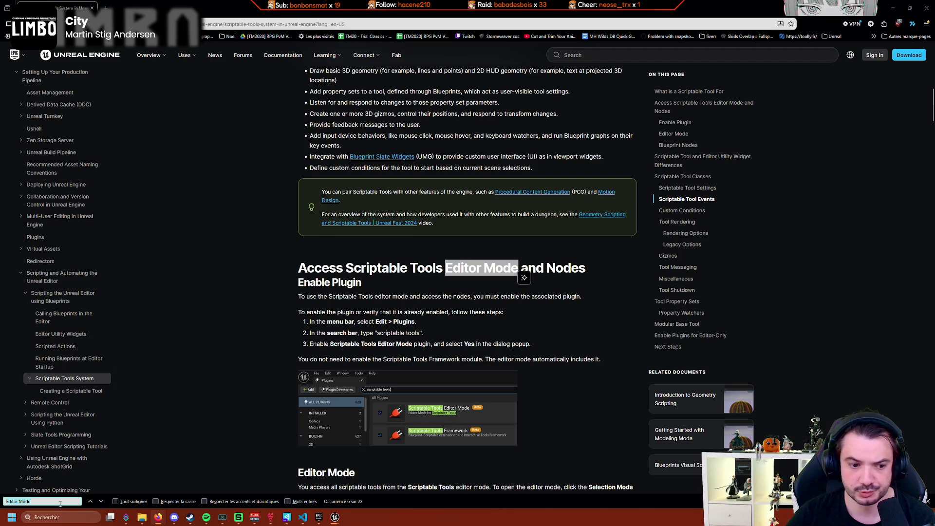
click(101, 502)
click(101, 502)
click(101, 502)
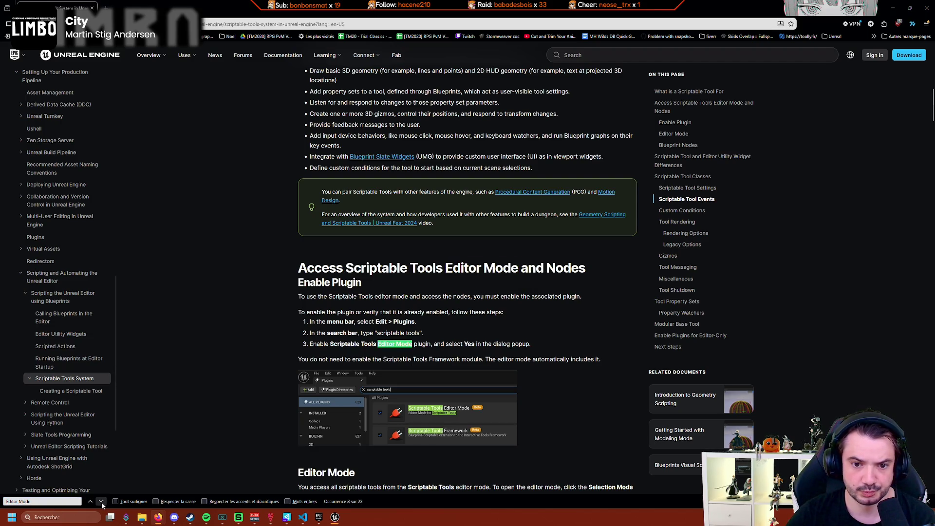
click(101, 501)
click(102, 502)
click(101, 501)
click(102, 501)
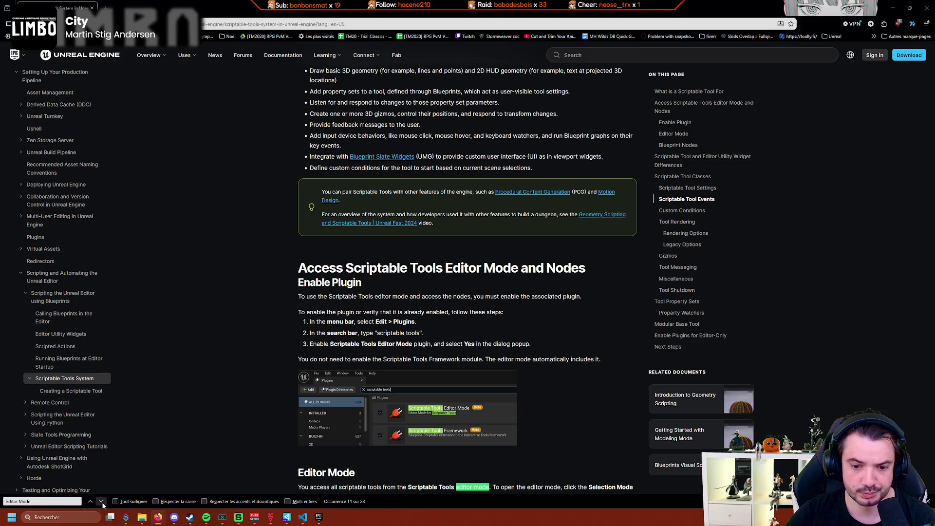
click(101, 501)
scroll(178, 419, down, 3)
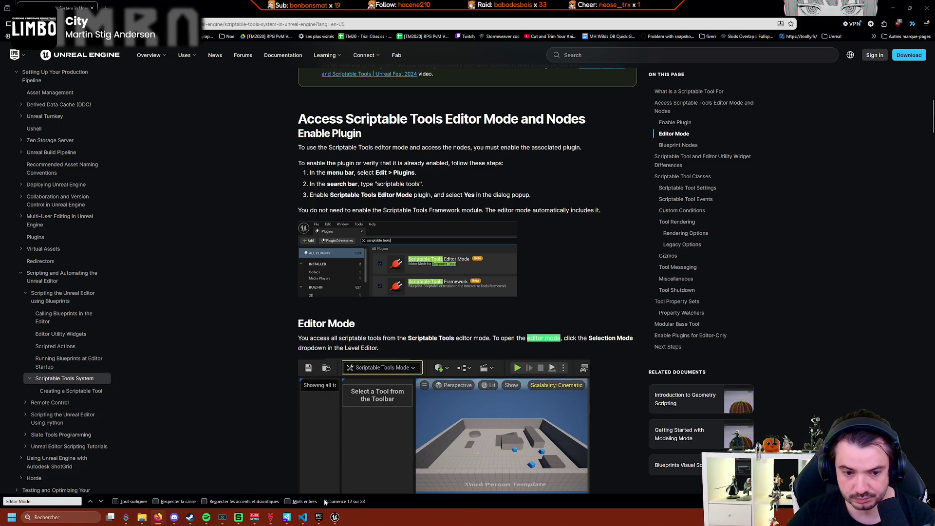
Close the Plugins window and open the Blueprints/Editor folder in the Content Drawer.
mouse_move(335, 518)
click(360, 498)
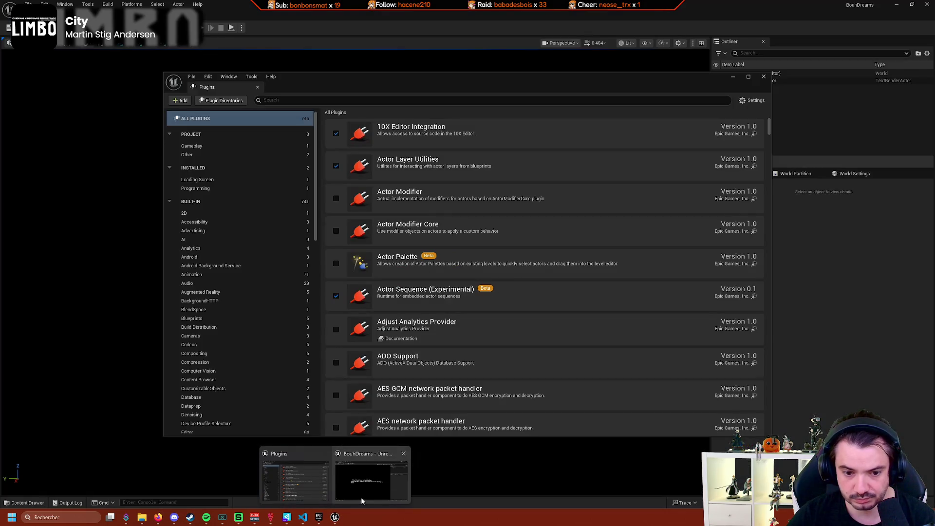
click(763, 76)
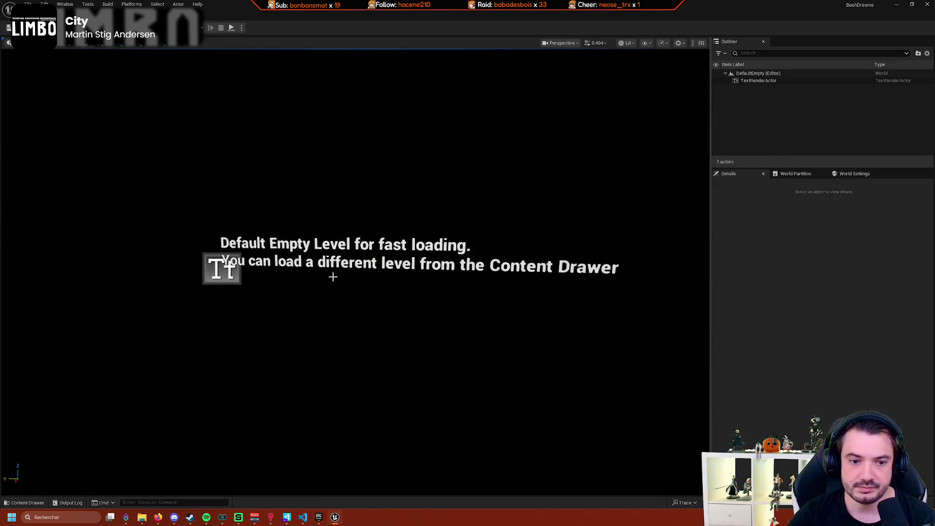
click(27, 502)
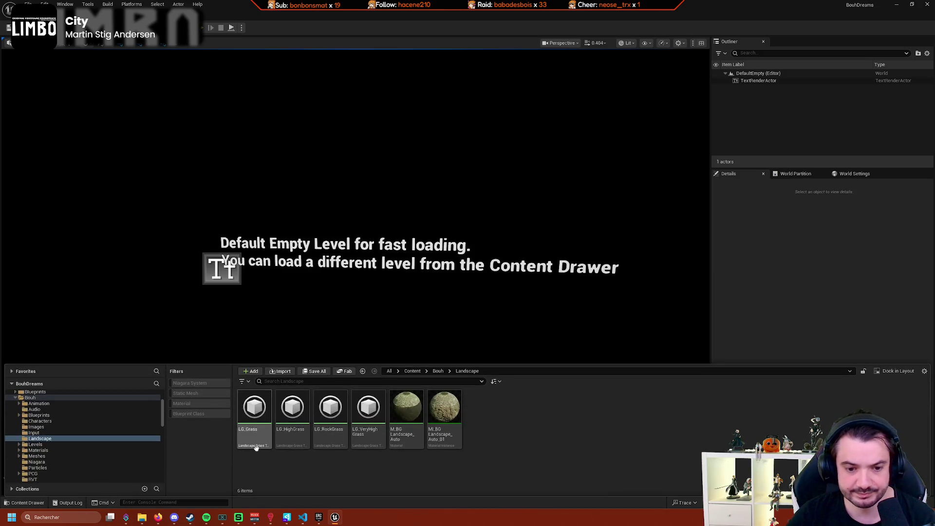
click(71, 428)
click(77, 415)
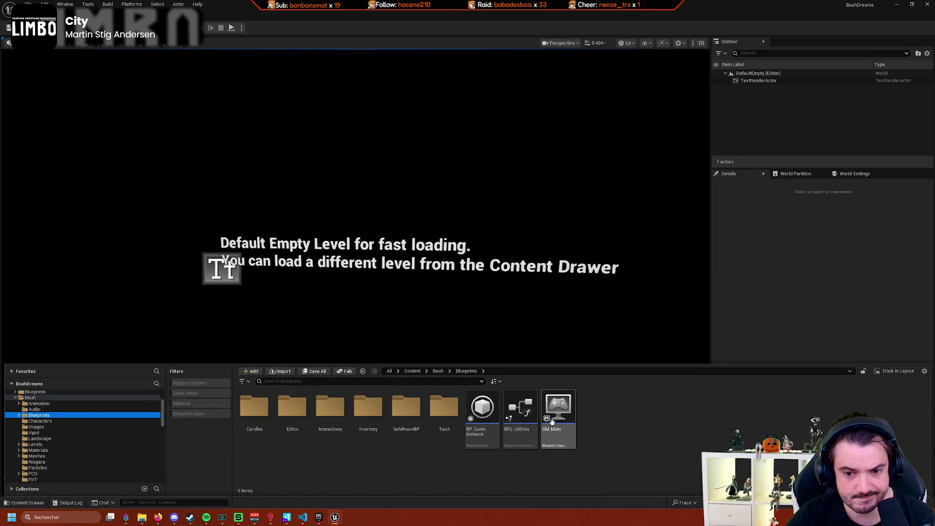
double_click(292, 409)
Start a new Blueprint Class, filter parents by 'scriptab' and pick EditorScriptableInteractiveTool.
right_click(366, 428)
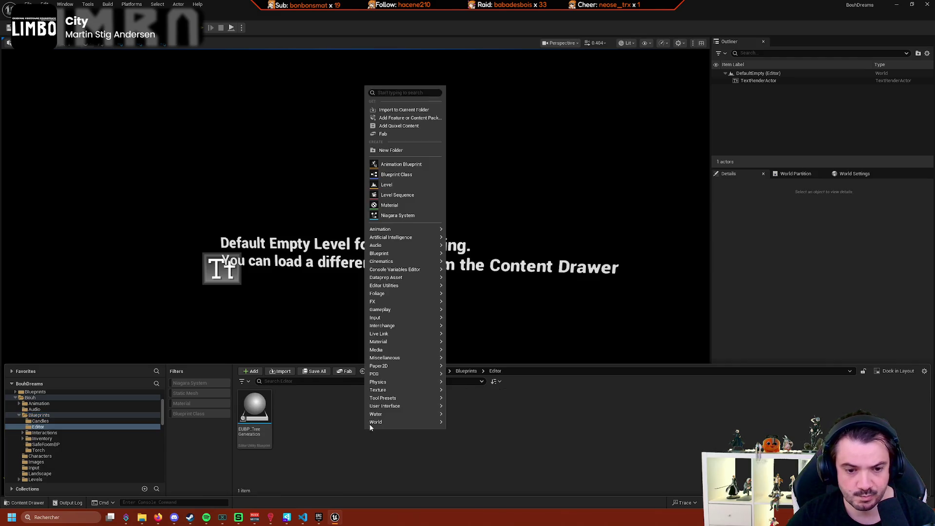
click(414, 174)
text(scr)
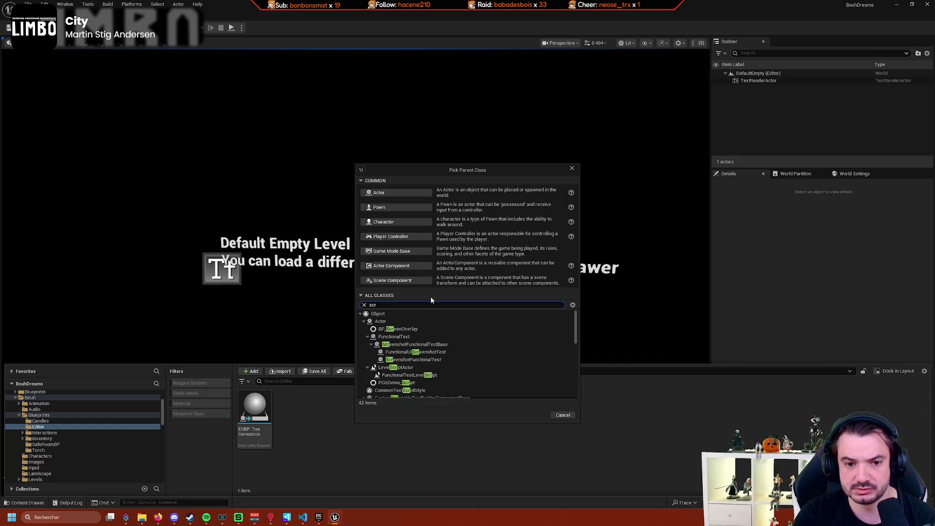
text(iptab)
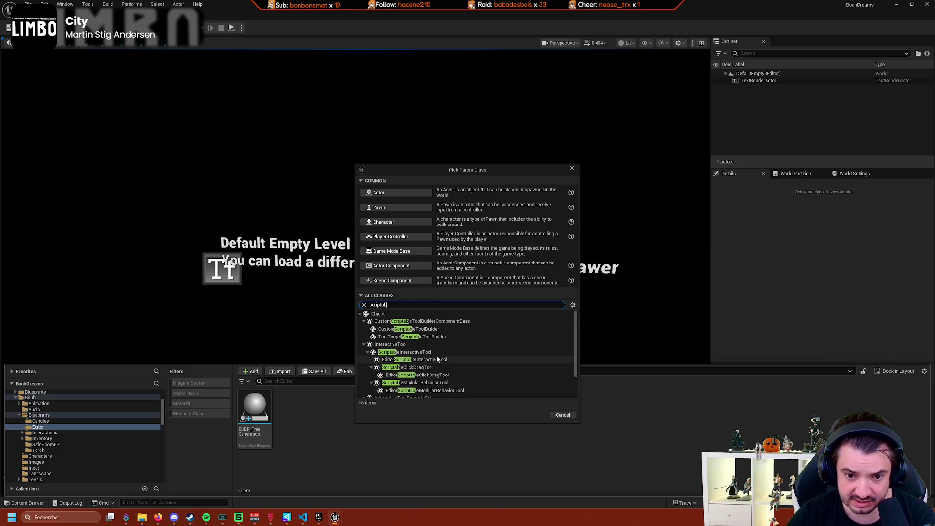
click(438, 359)
scroll(487, 364, down, 1)
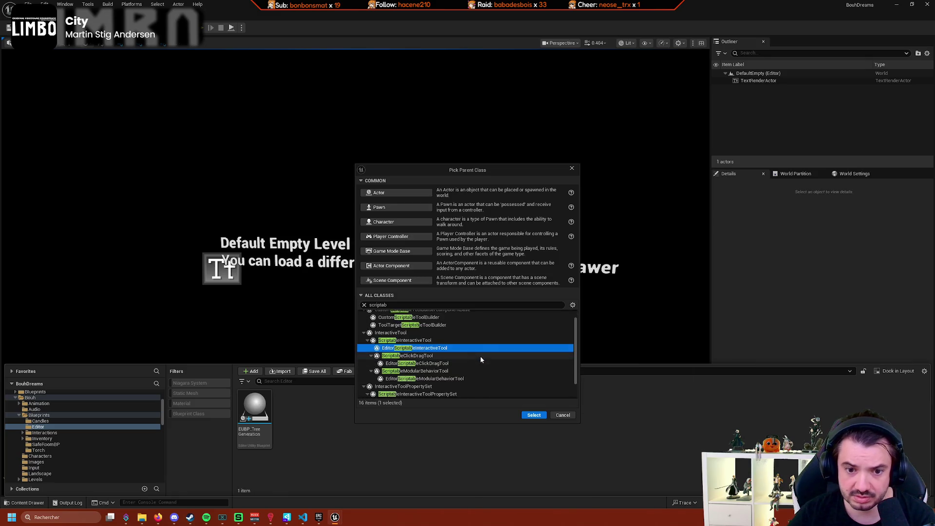
scroll(480, 357, down, 1)
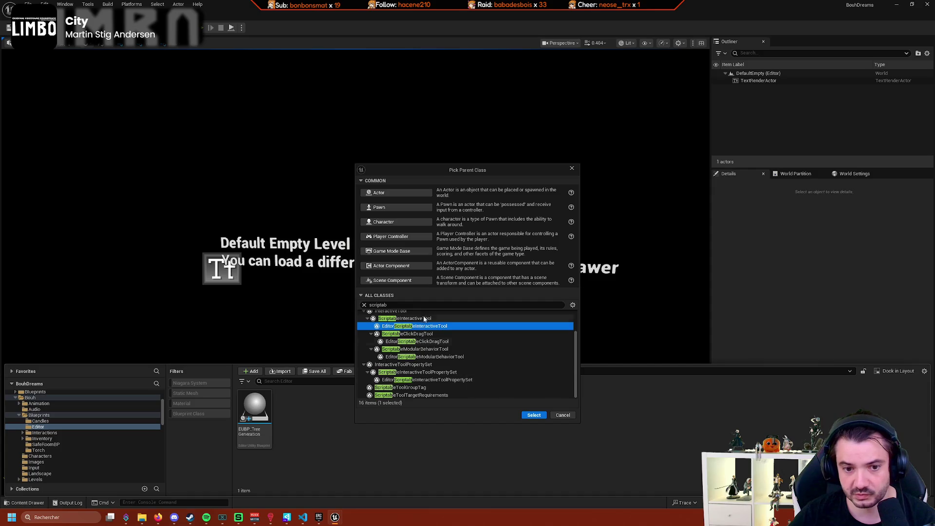
Create the EditorScriptableInteractiveTool Blueprint and name the new asset BP_MoveISM.
click(533, 415)
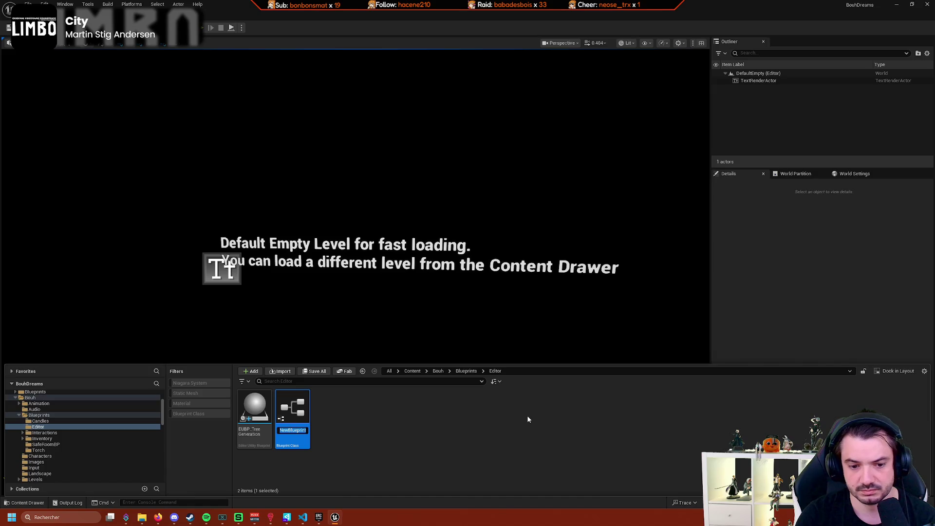
text(Sc)
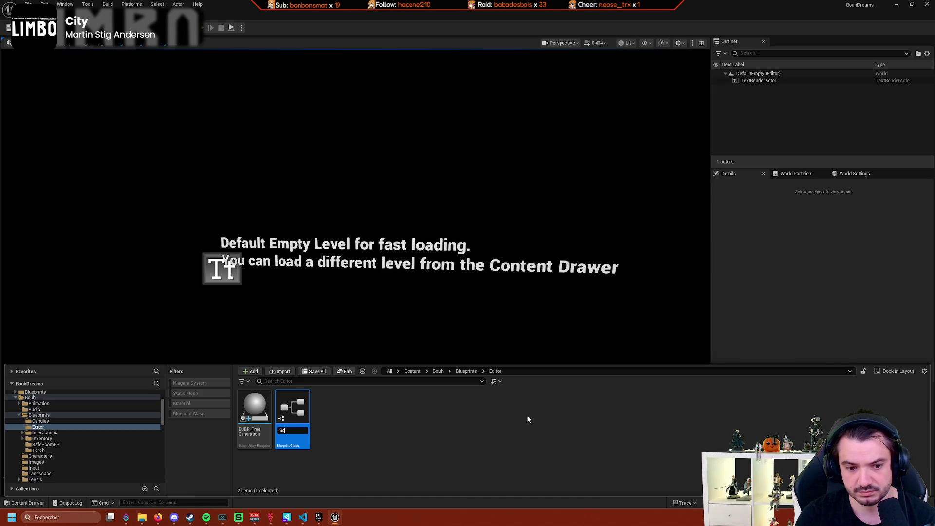
key(BackSpace)
text(BP_)
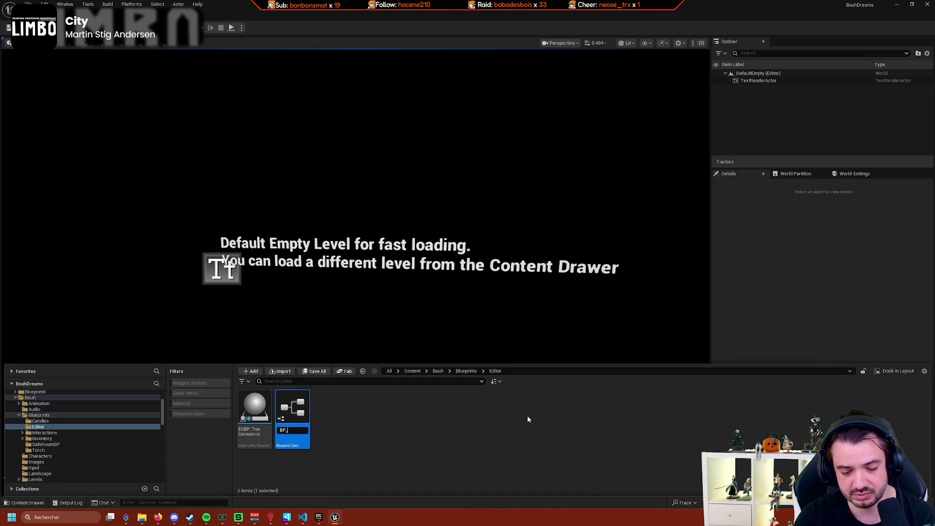
text(MoveISM)
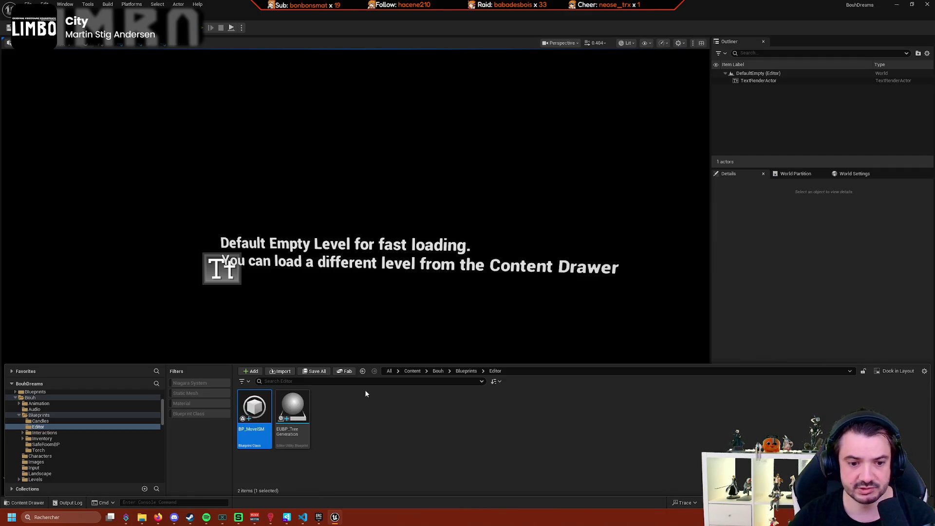
Open BP_MoveISM and browse the graph's action list for 'hit' nodes without adding any.
double_click(265, 417)
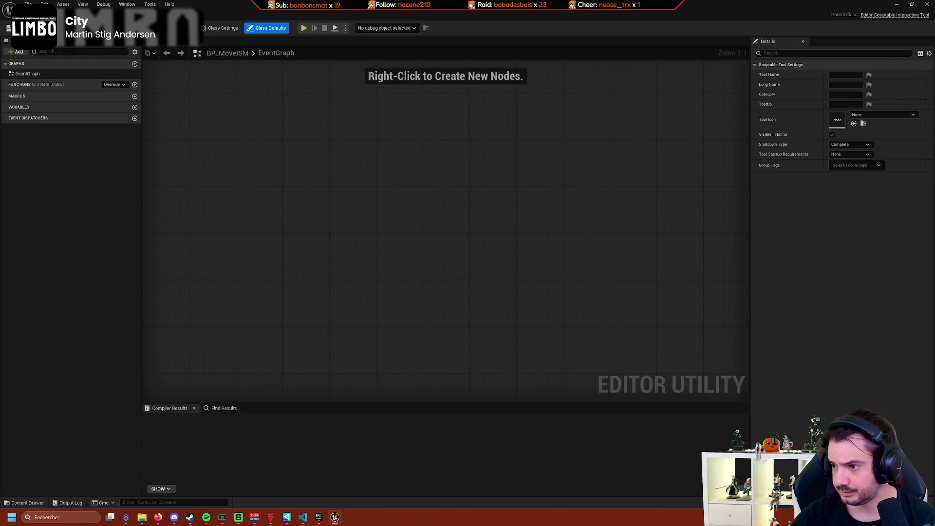
right_click(321, 202)
text(onhi)
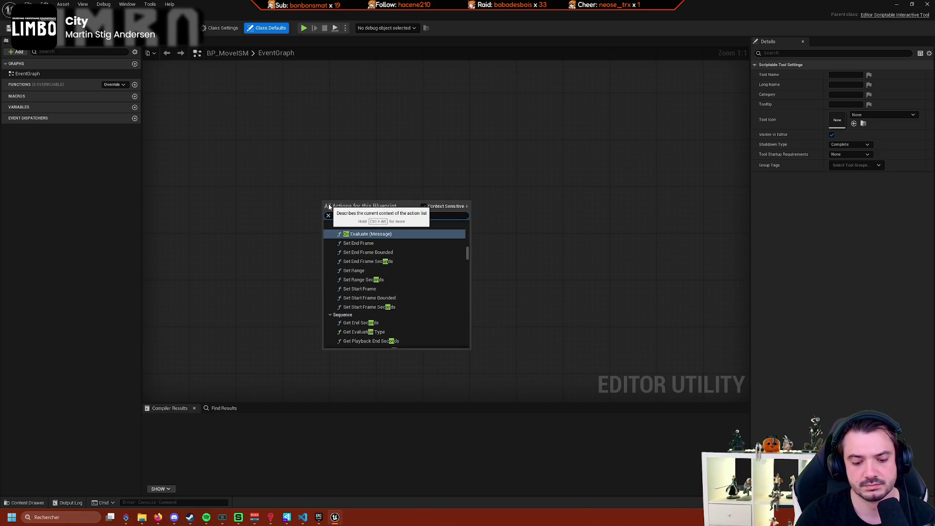
key(BackSpace)
key(BackSpace)
key(BackSpace)
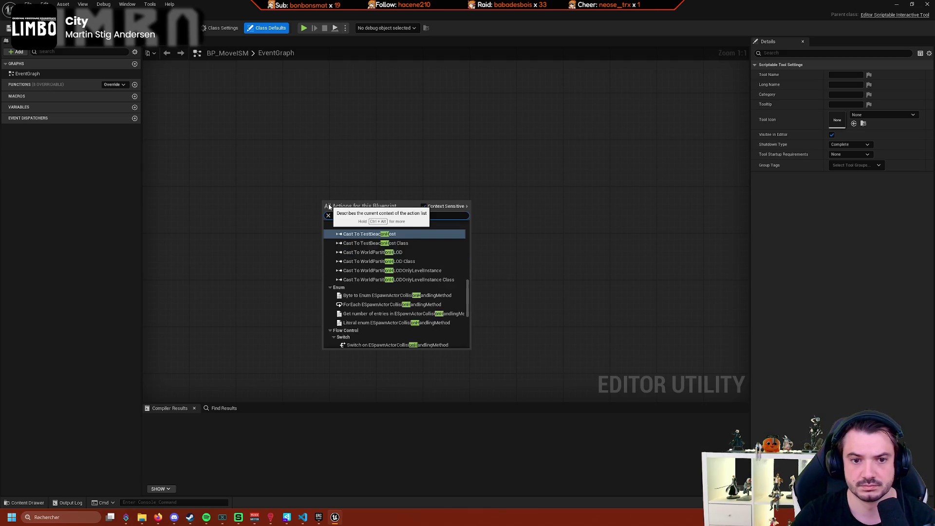
text(hit)
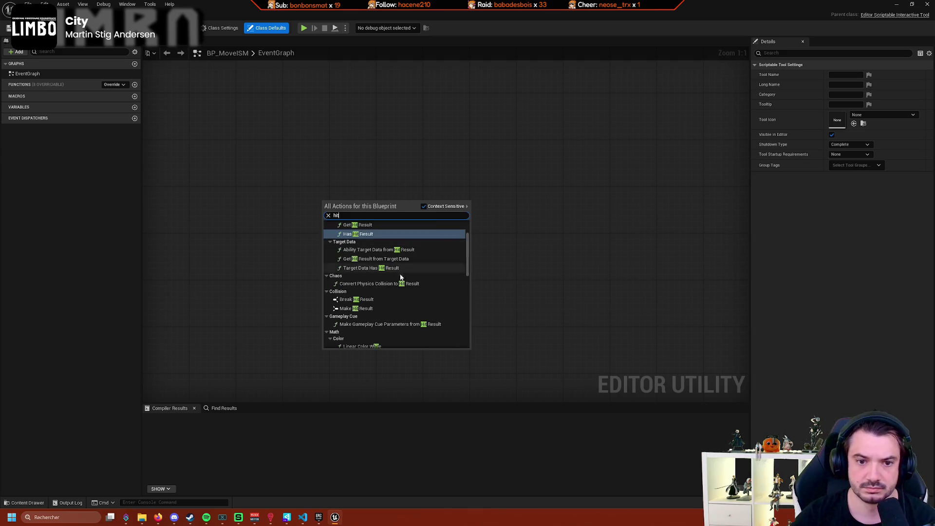
scroll(424, 299, down, 5)
scroll(417, 292, down, 10)
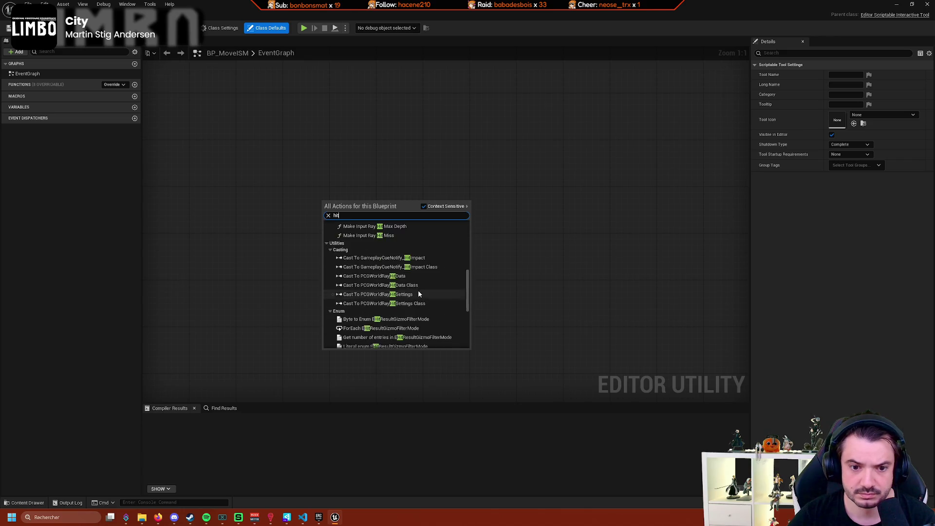
click(261, 236)
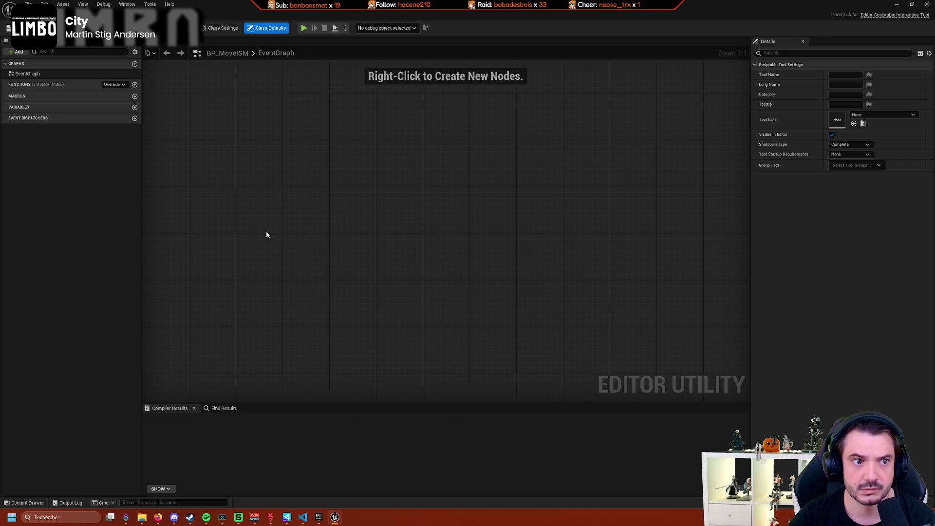
click(113, 84)
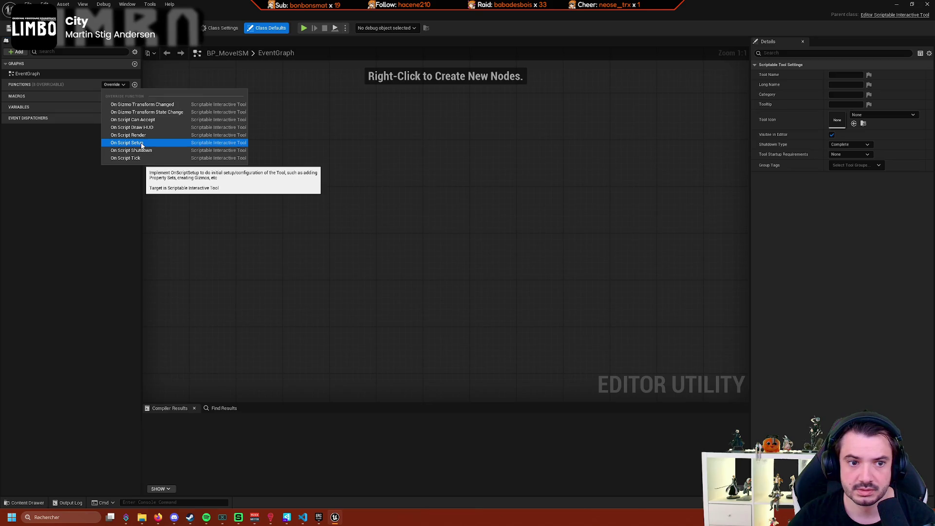
Add the Event On Script Setup override and search its exec pin for 'hit' nodes.
click(141, 144)
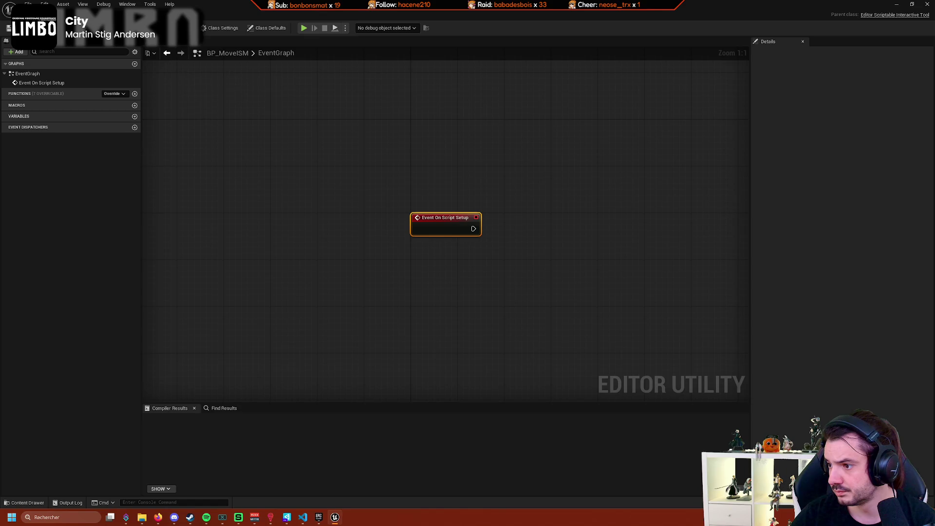
drag(540, 244, 510, 234)
drag(441, 218, 505, 235)
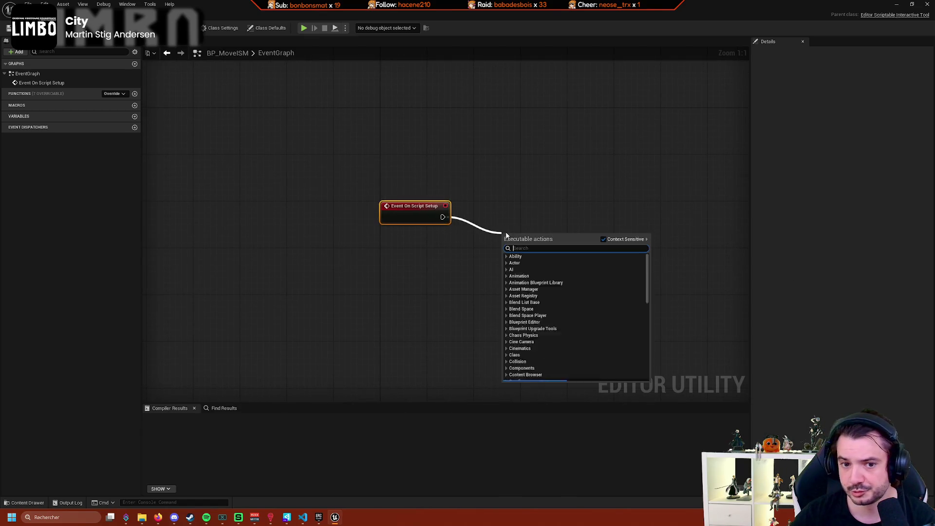
text(on)
key(BackSpace)
key(BackSpace)
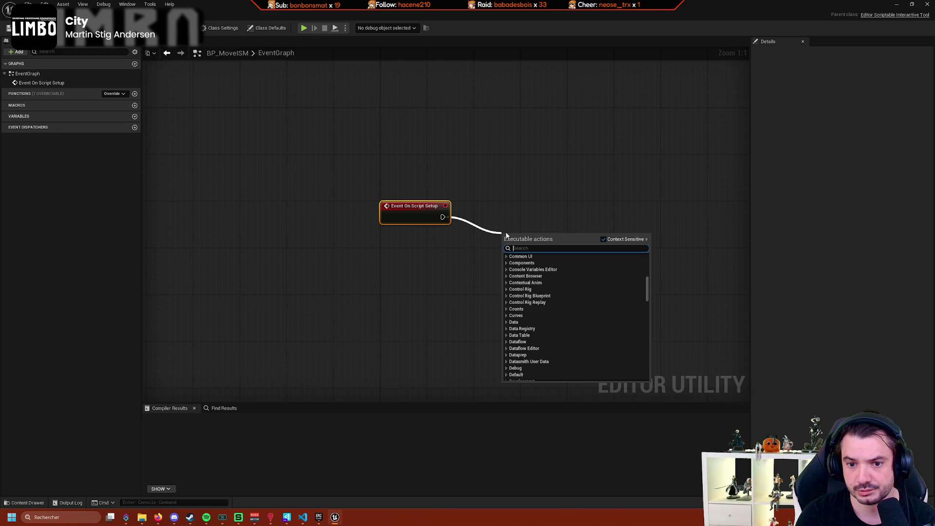
text(hit)
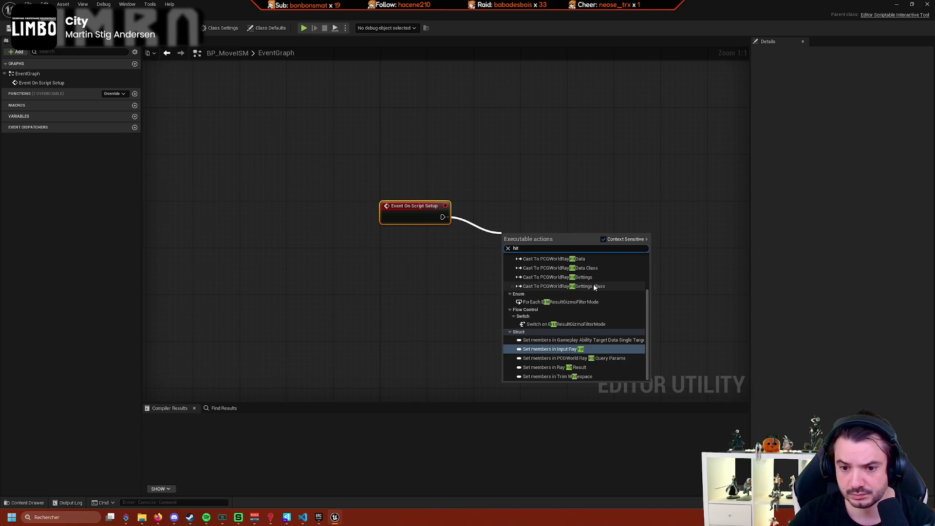
scroll(597, 291, up, 3)
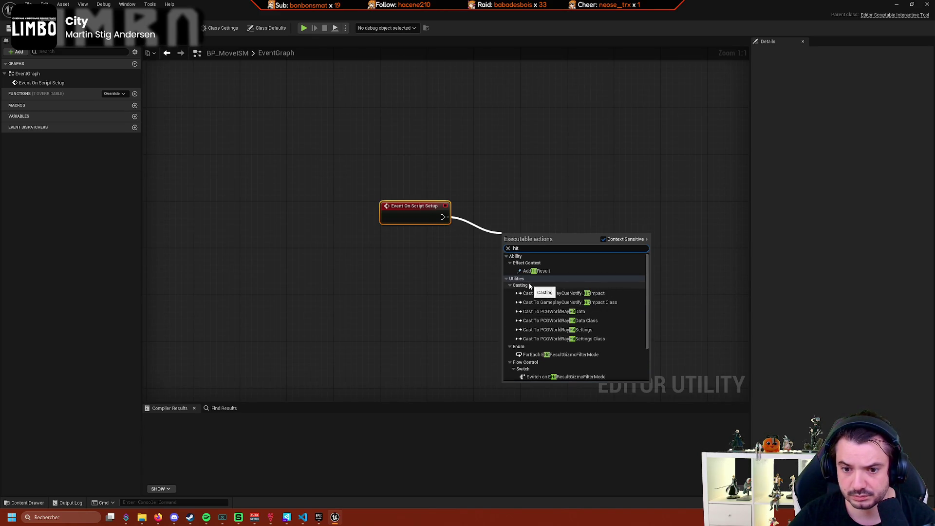
click(356, 250)
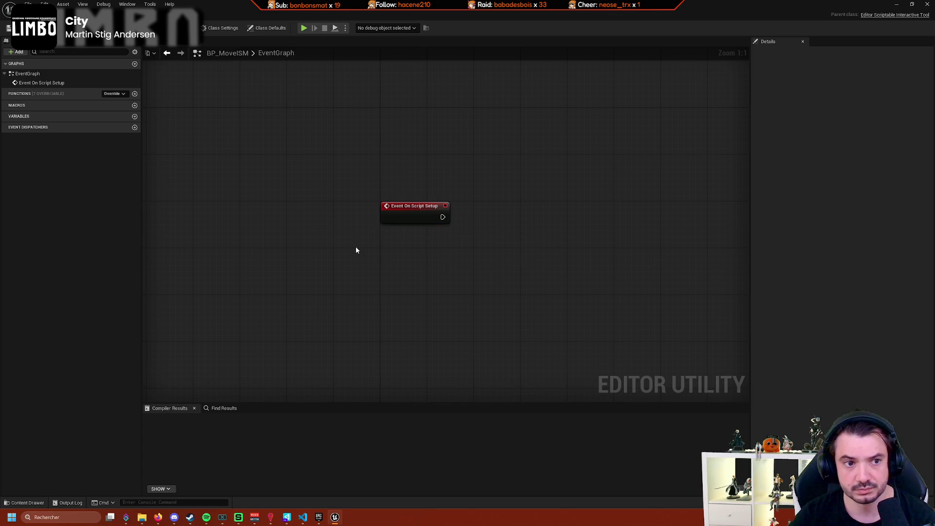
Recheck the overridable functions list, then search for 'click' nodes and dismiss the search.
click(117, 96)
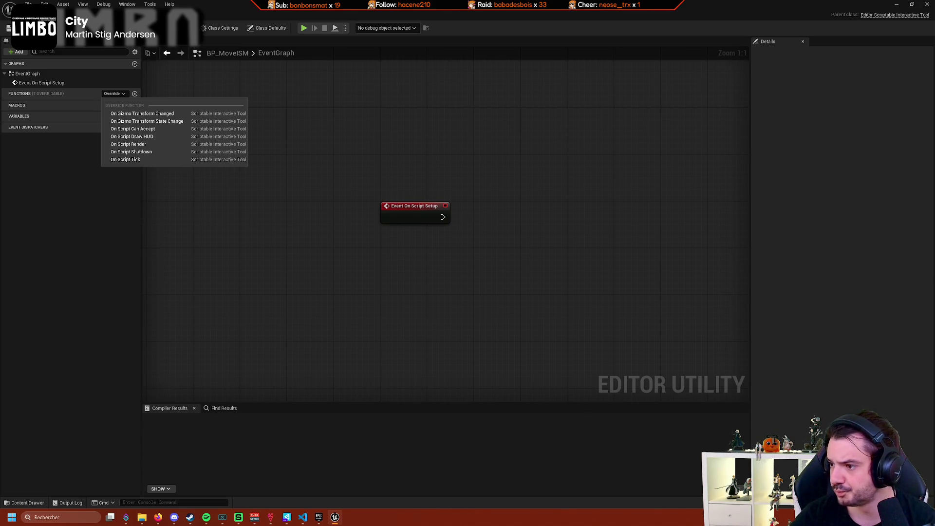
click(158, 517)
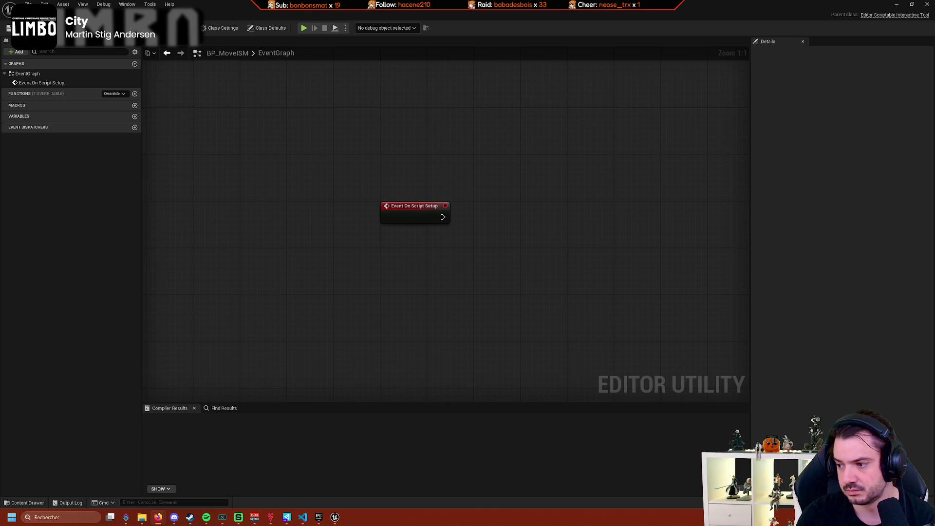
click(120, 93)
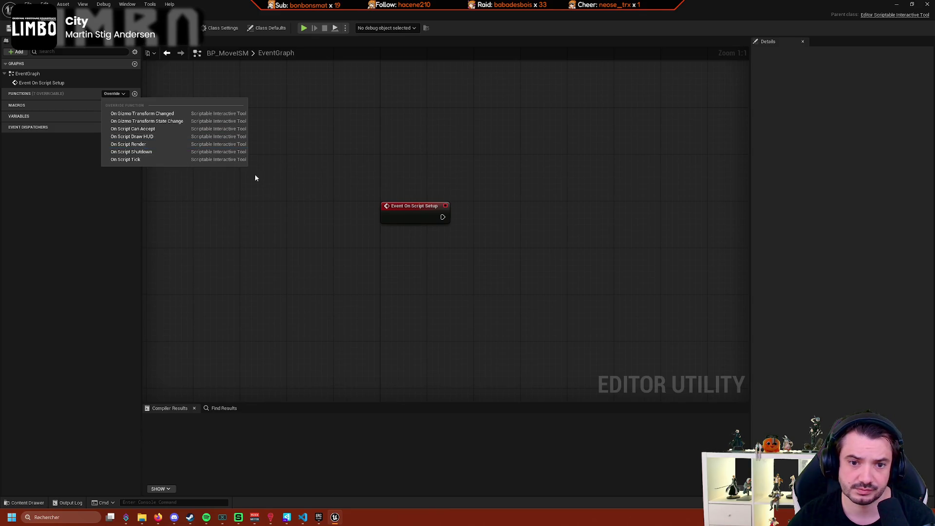
mouse_move(550, 229)
mouse_down()
mouse_move(507, 227)
mouse_move(428, 188)
mouse_move(373, 181)
mouse_move(471, 220)
mouse_up()
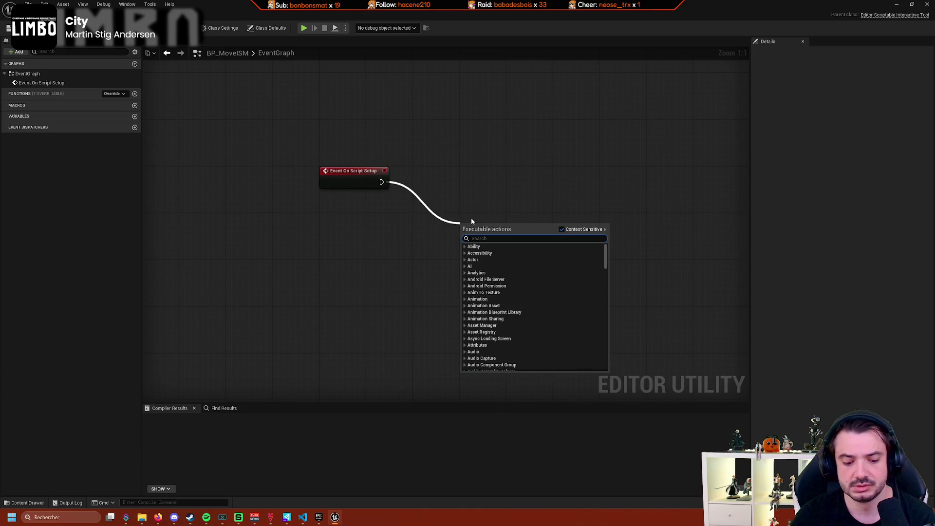
text(click)
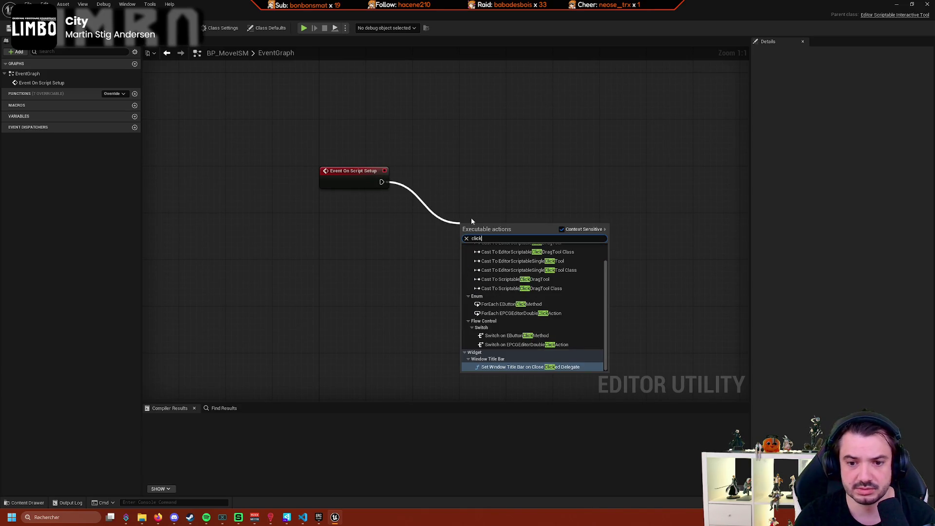
scroll(569, 274, down, 1)
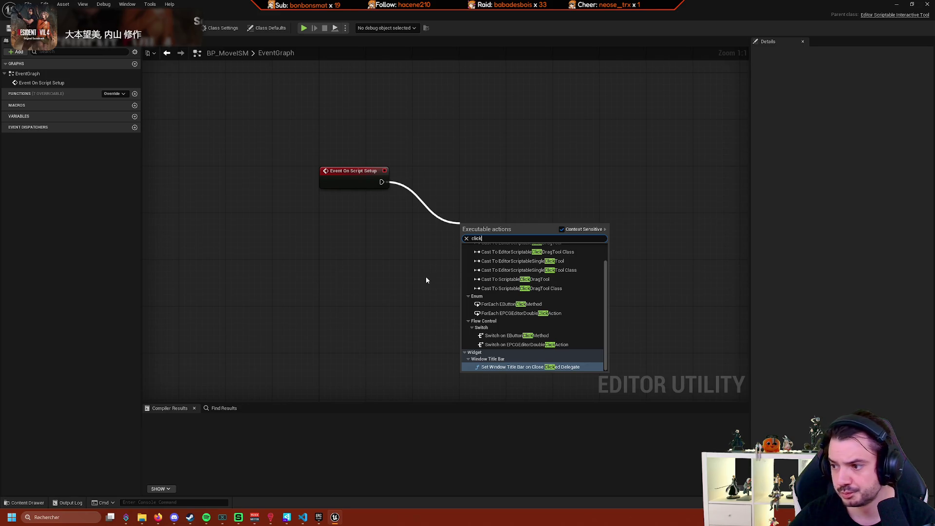
key(Escape)
Reparent BP_MoveISM to EditorScriptableModularBehaviorTool via Class Settings, searching 'editor script'.
click(221, 28)
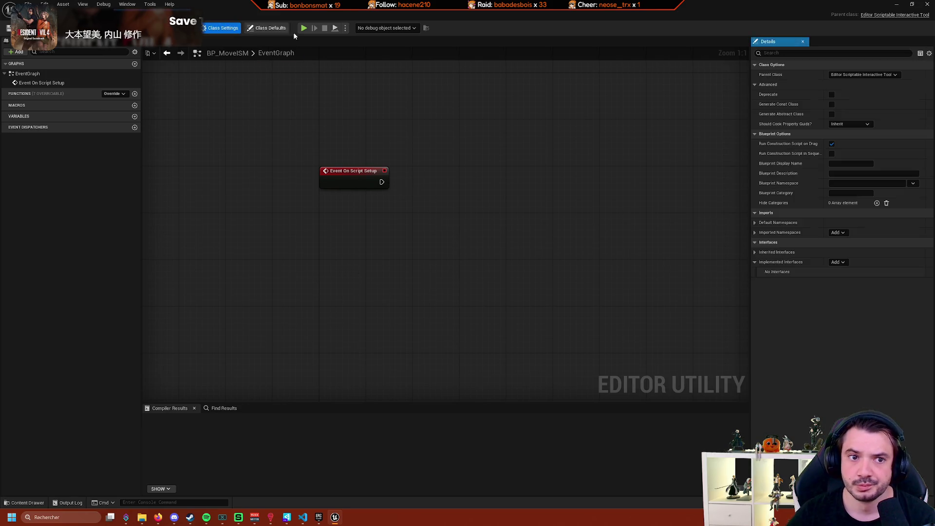
click(894, 75)
text(editor )
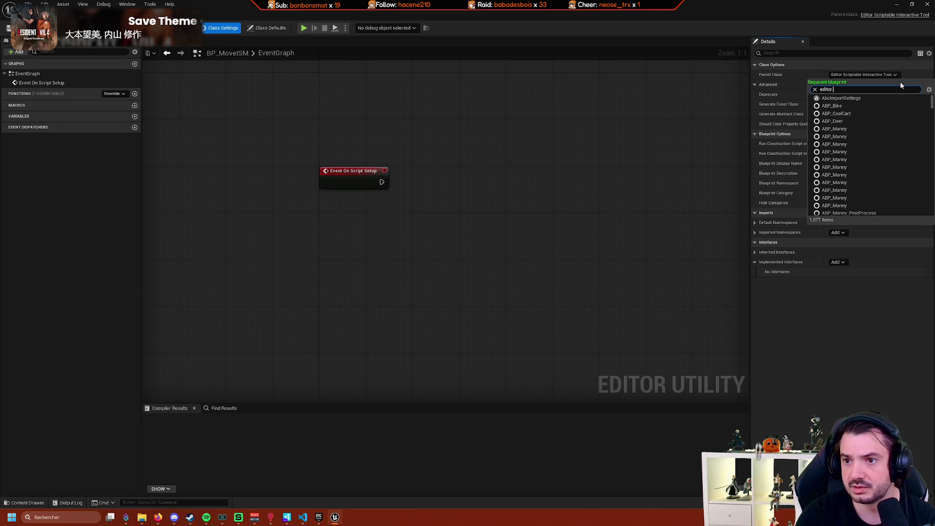
text(scri)
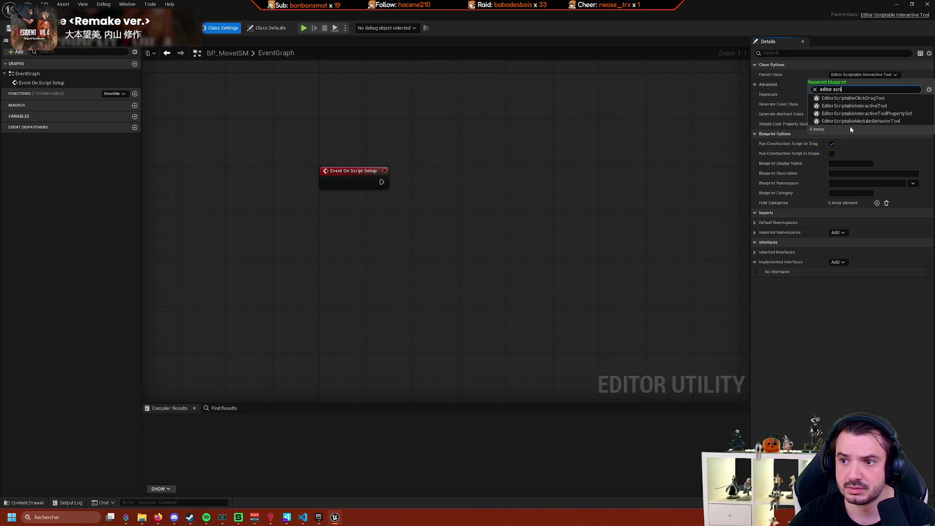
click(901, 122)
click(504, 269)
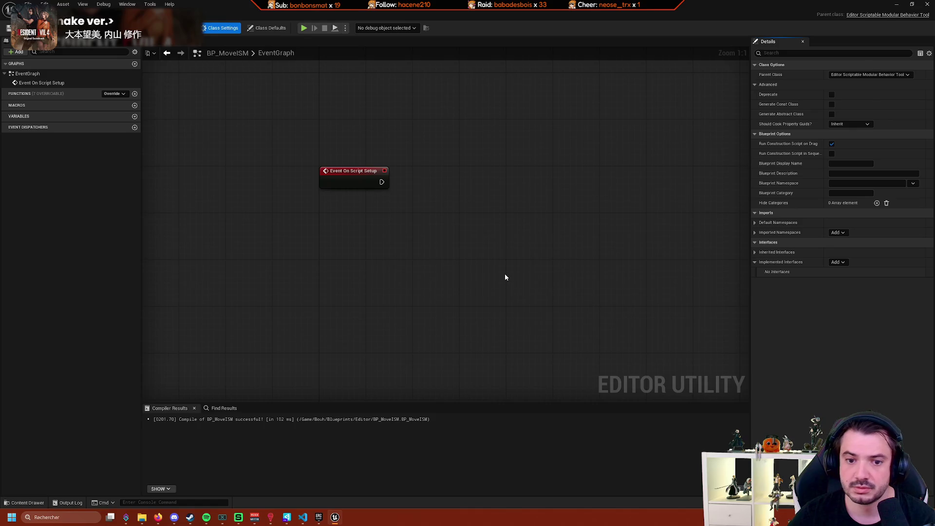
Check the overridable functions list and recompile the Blueprint with F7.
click(113, 94)
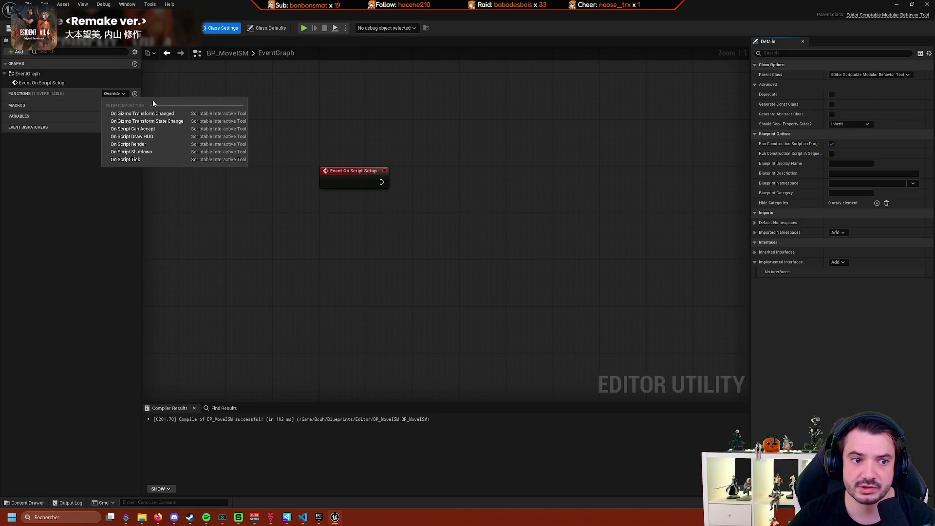
click(461, 113)
key(F7)
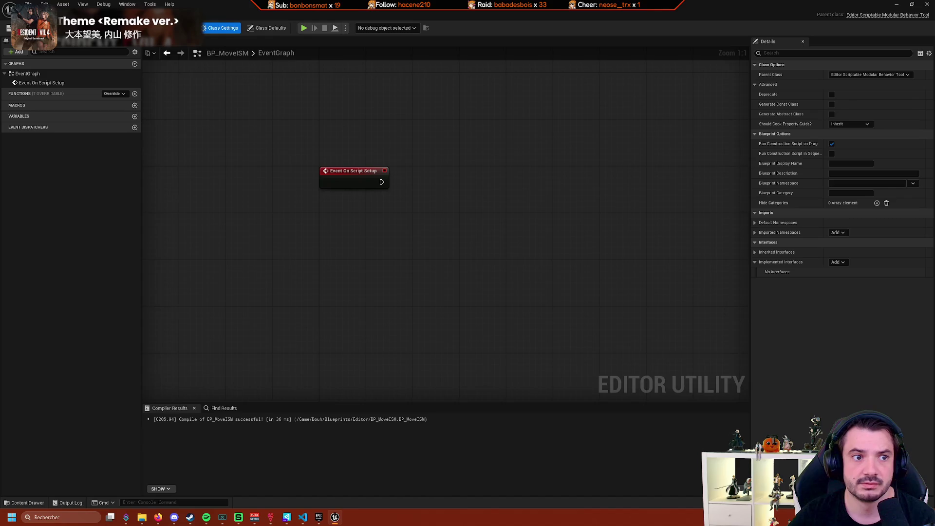
click(110, 93)
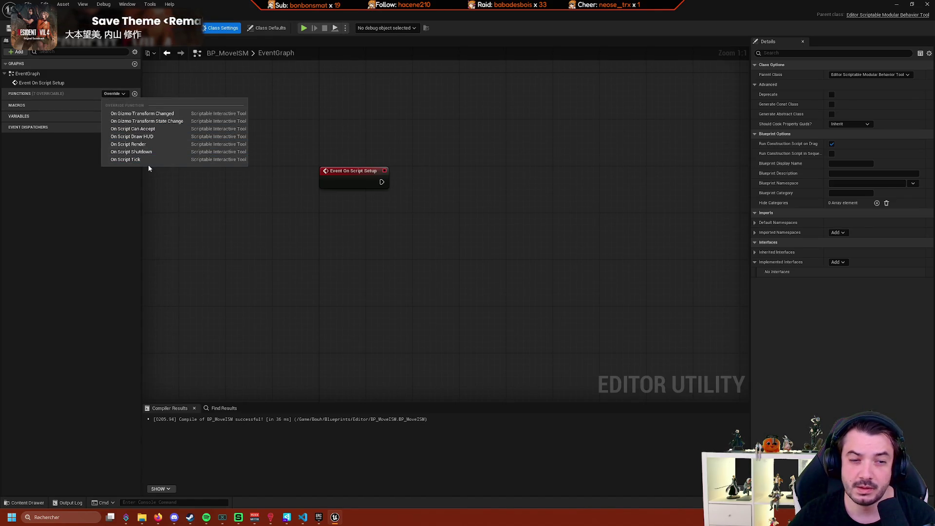
click(482, 122)
Reparent again to Editor Scriptable Click Drag Tool from the 'editor script' search.
click(869, 75)
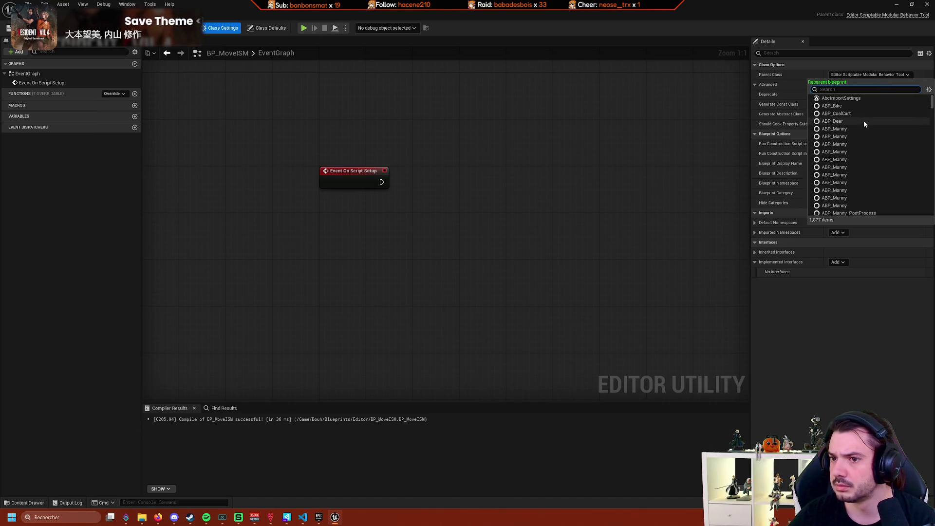
text(editor script)
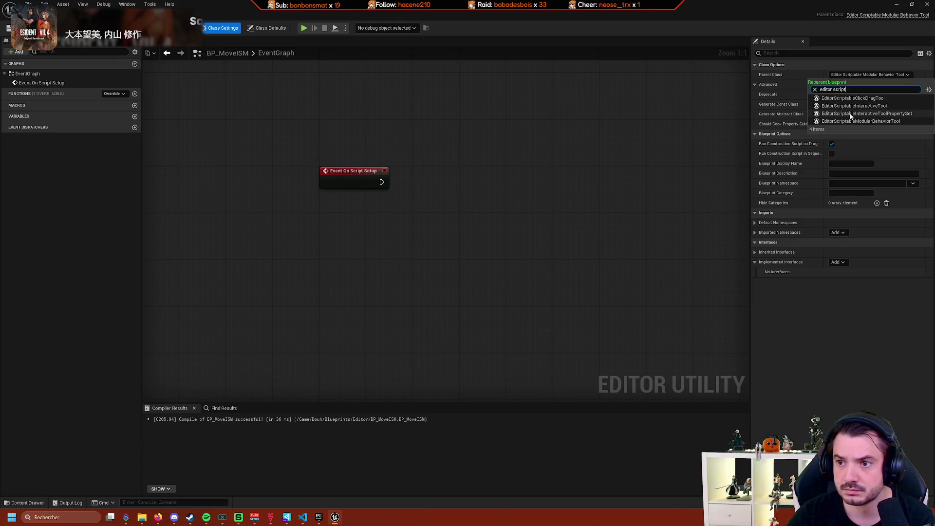
click(877, 105)
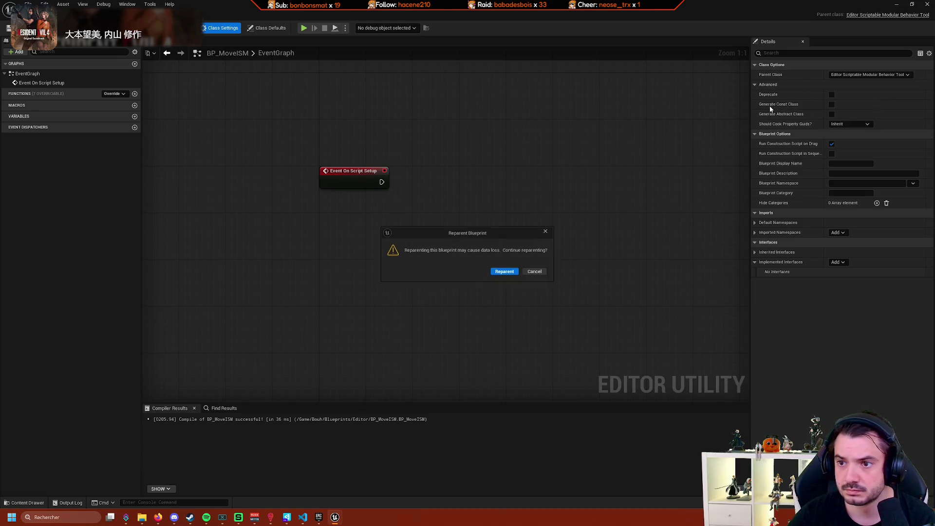
click(505, 272)
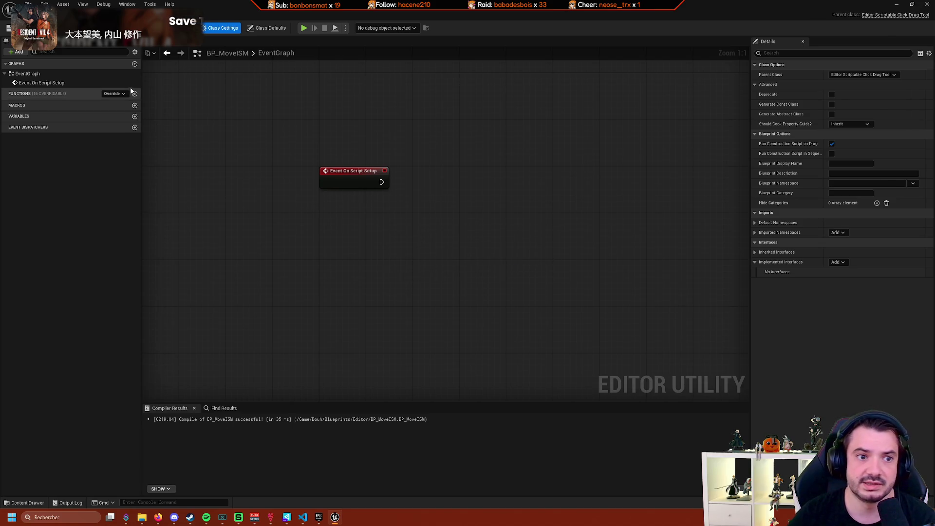
click(114, 93)
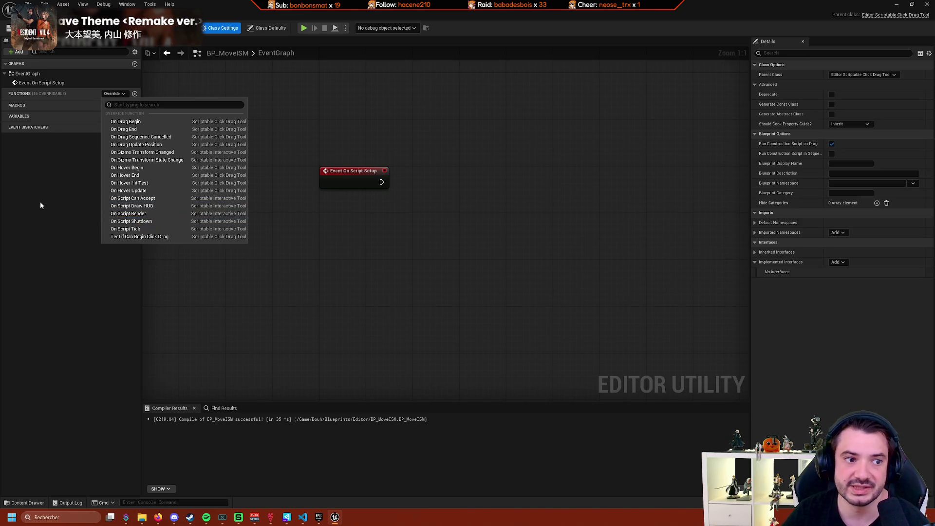
click(105, 171)
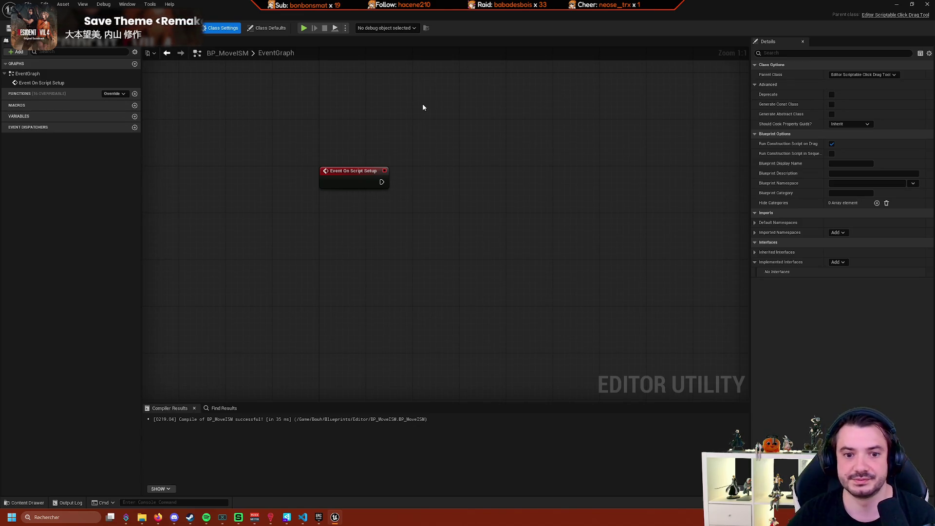
click(114, 93)
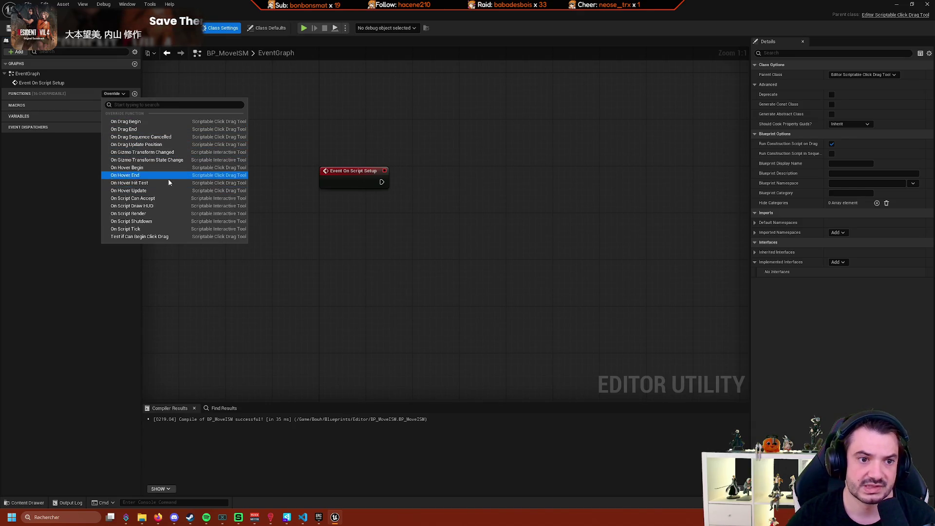
click(259, 172)
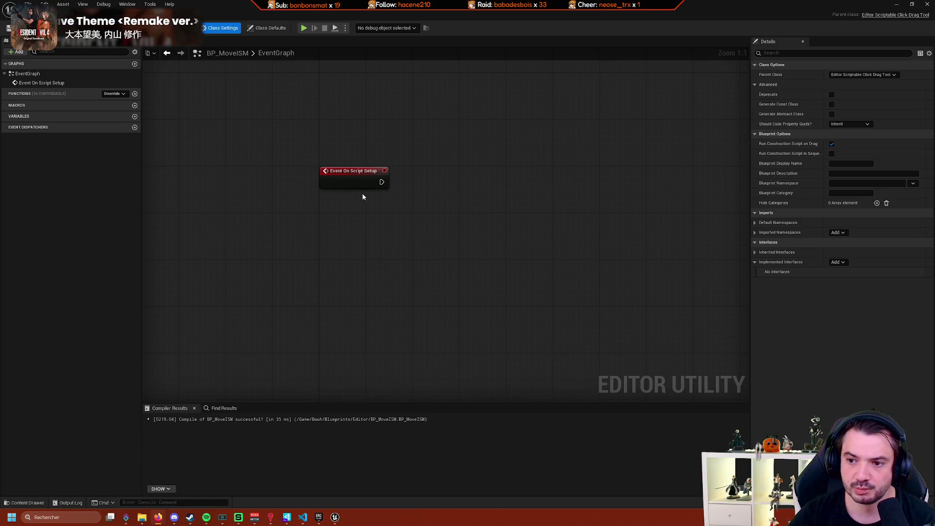
click(329, 185)
click(116, 93)
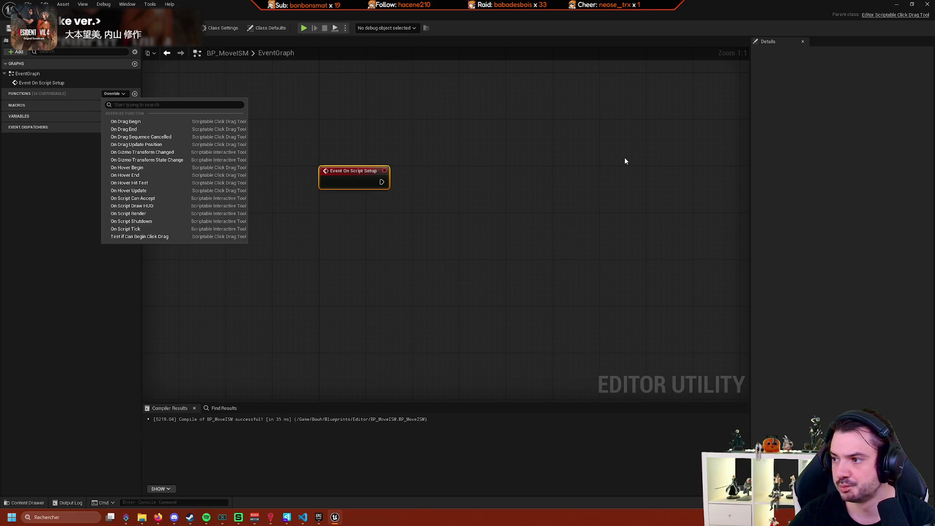
click(604, 163)
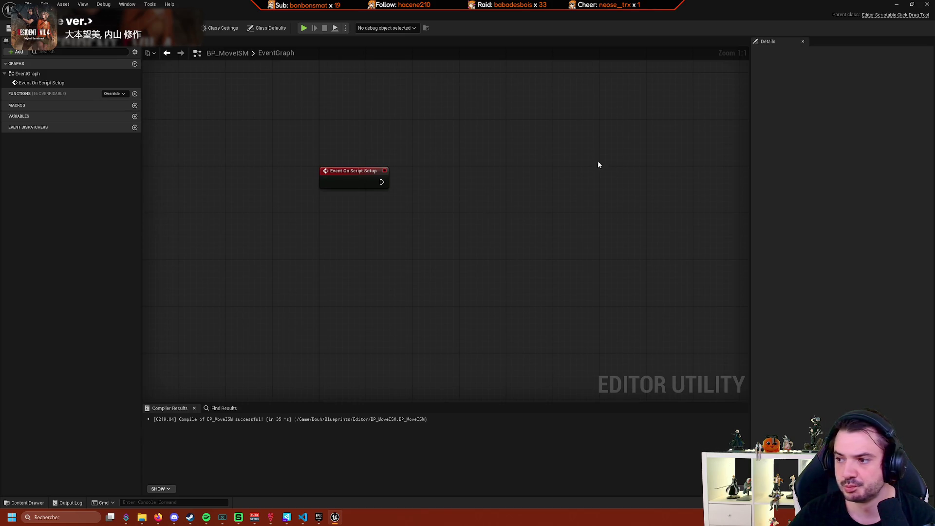
right_click(297, 125)
text(click)
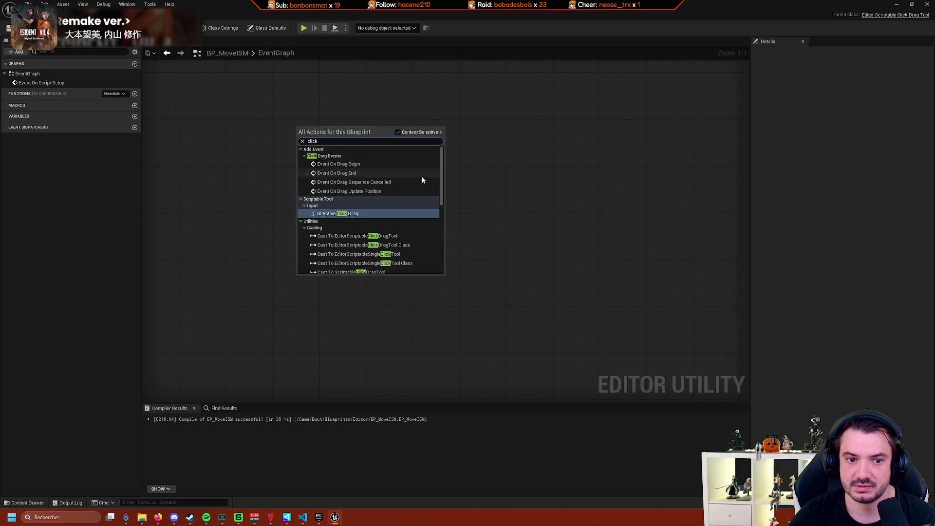
scroll(416, 180, down, 3)
scroll(416, 180, down, 5)
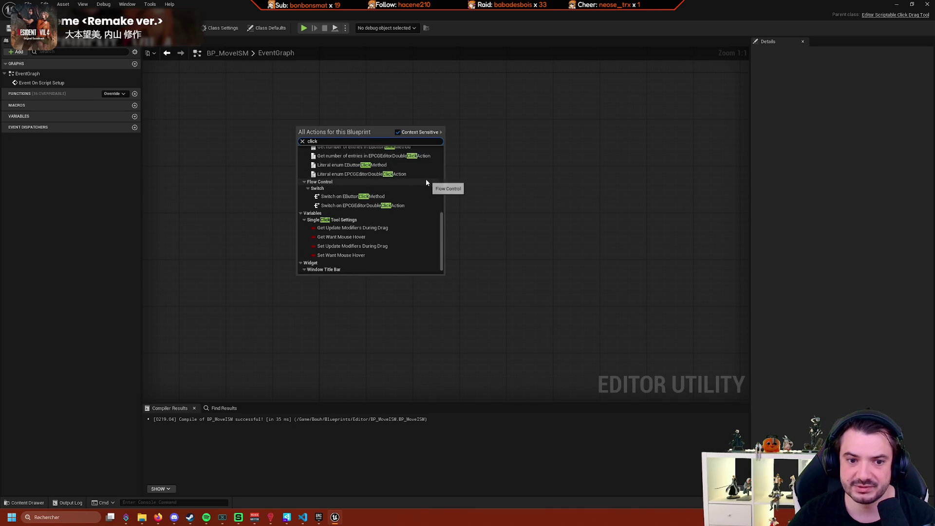
scroll(426, 183, down, 1)
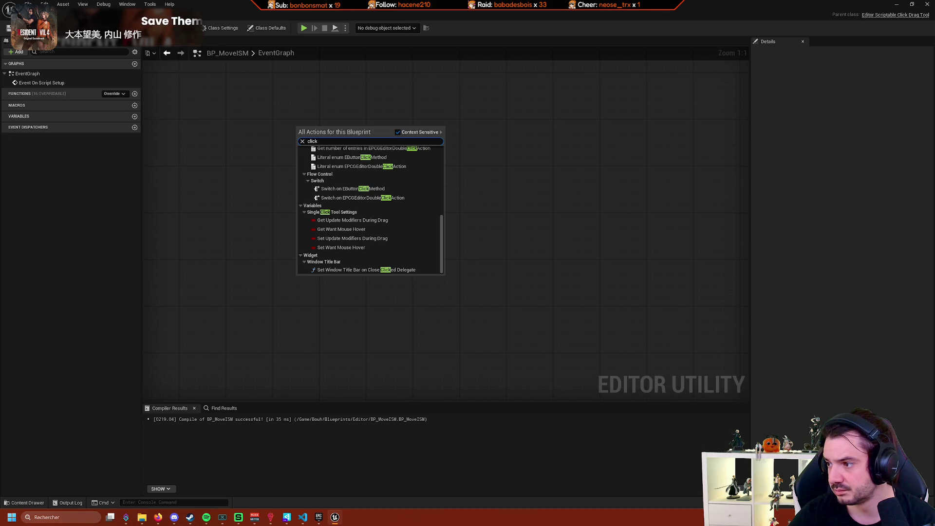
click(687, 174)
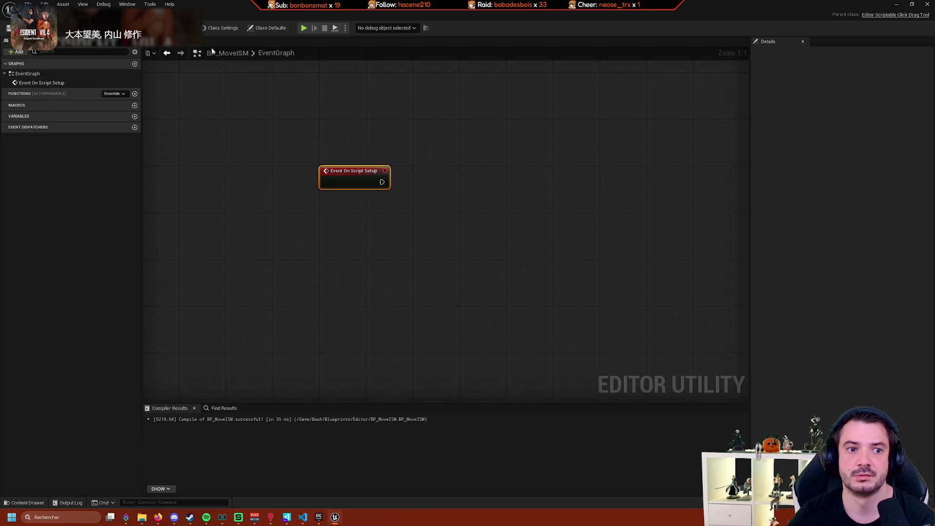
Delete Event On Script Setup and reparent to Editor Scriptable Modular Behavior Tool via a 'modular' search.
key(Delete)
click(223, 28)
click(879, 74)
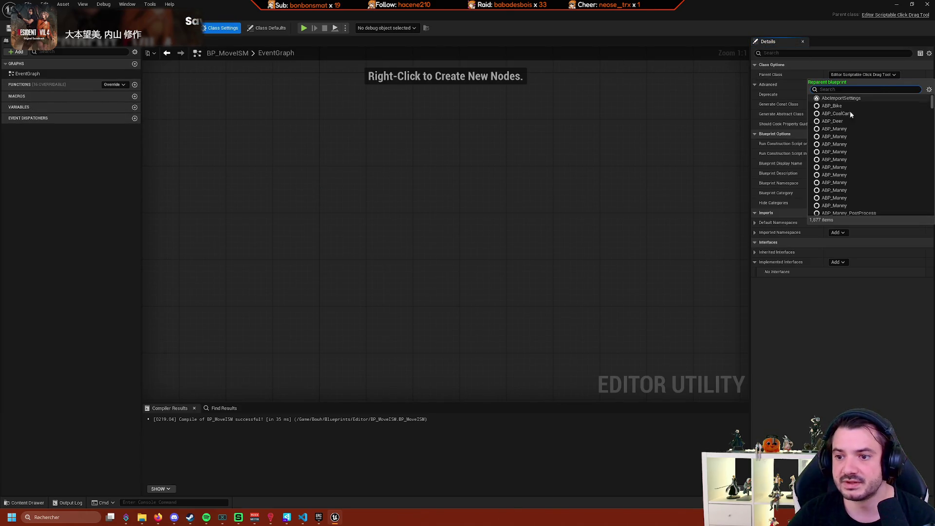
text(modular)
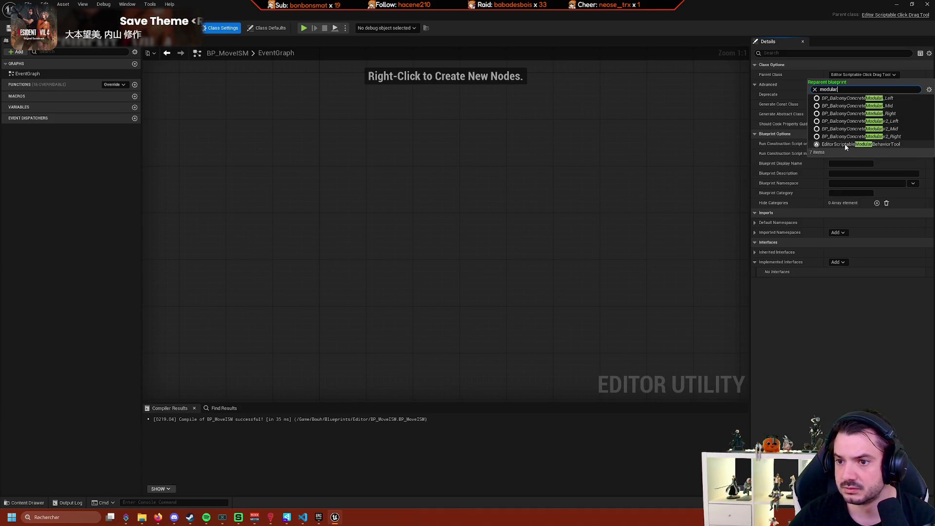
click(876, 144)
click(500, 274)
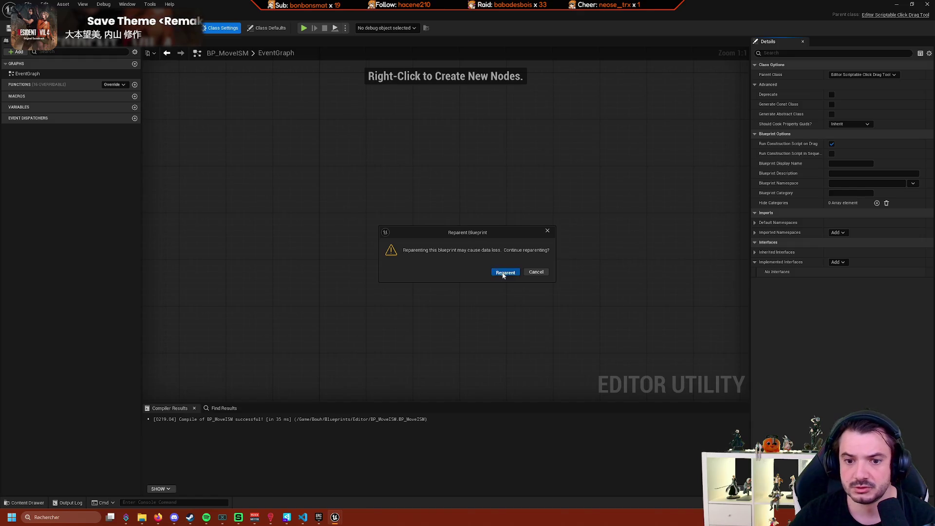
Find 'modular' on the Scriptable Tools docs page and open the Modular Base Tool link in a new tab.
click(186, 490)
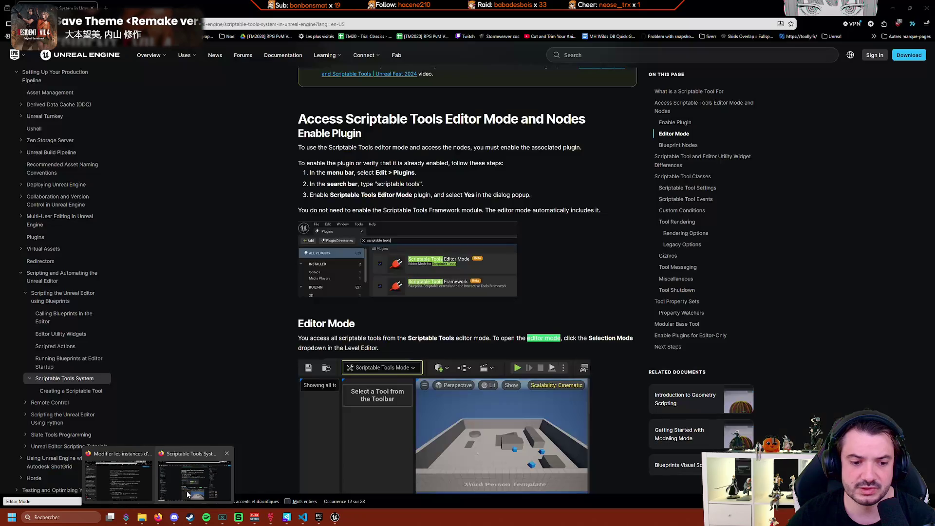
key(Return)
text(dular)
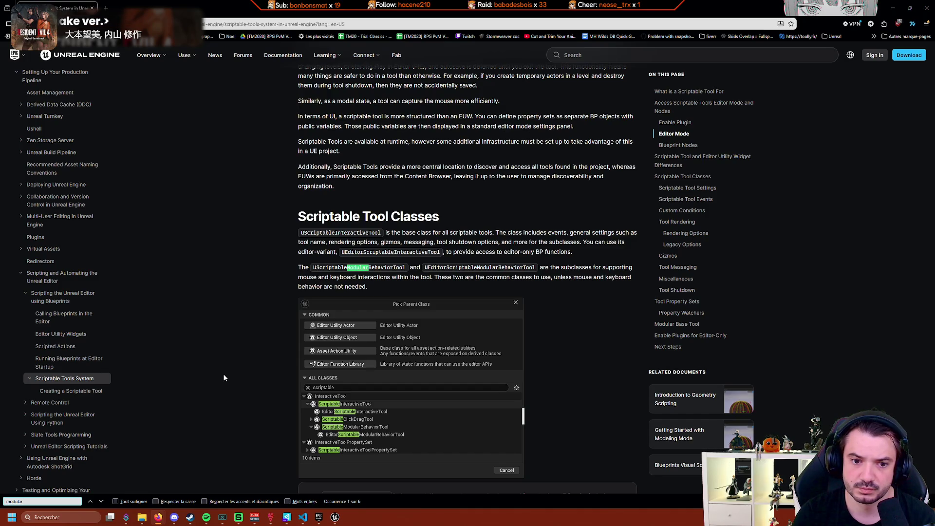
key(Return)
key(Return)
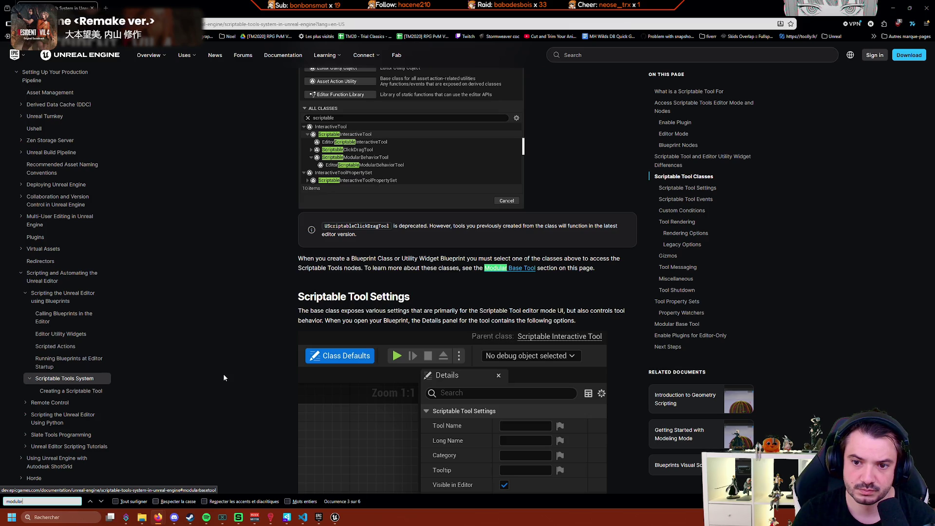
click(517, 271)
middle_click(518, 271)
Step through the 'modular' matches down to the Modular Base Tool behavior inputs.
scroll(278, 250, down, 5)
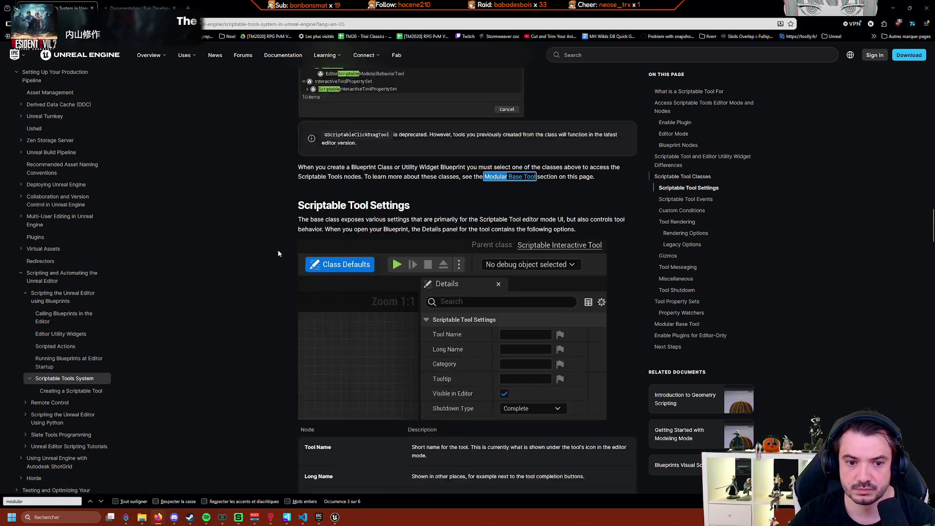
click(101, 502)
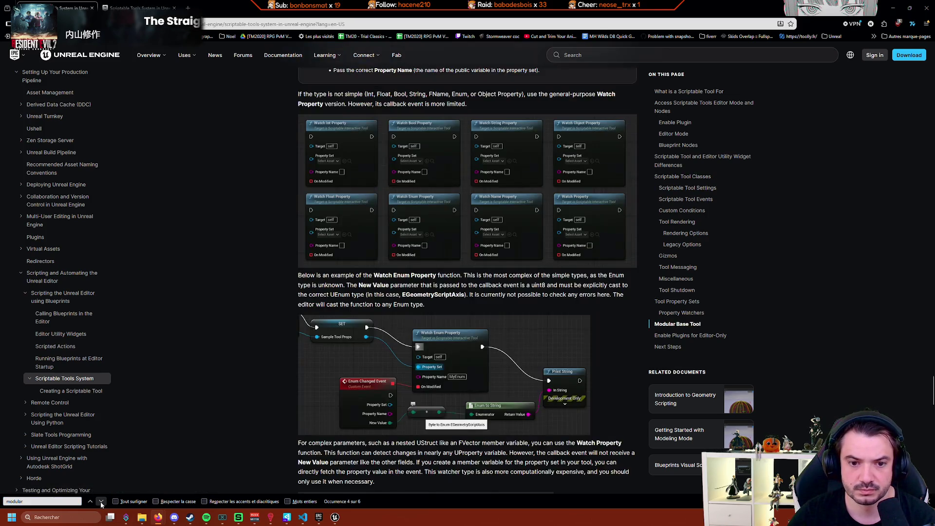
scroll(192, 401, up, 2)
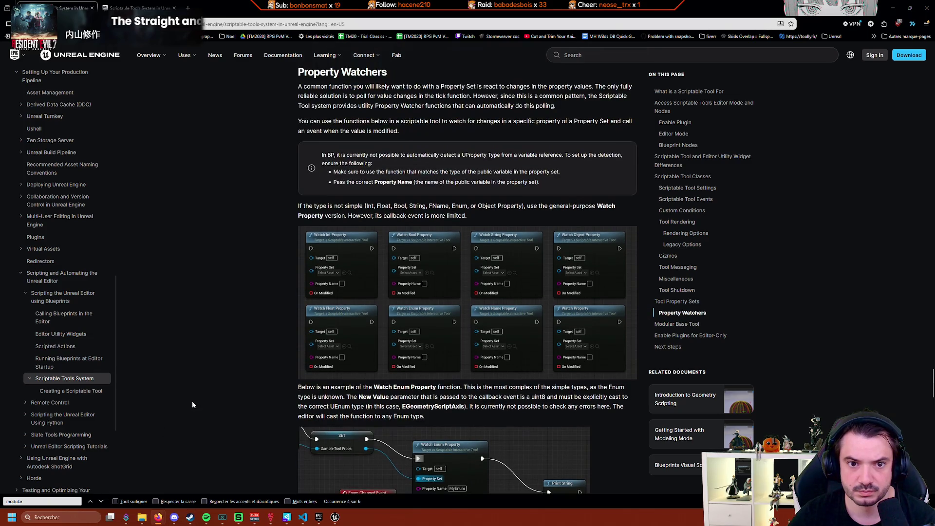
scroll(183, 419, down, 2)
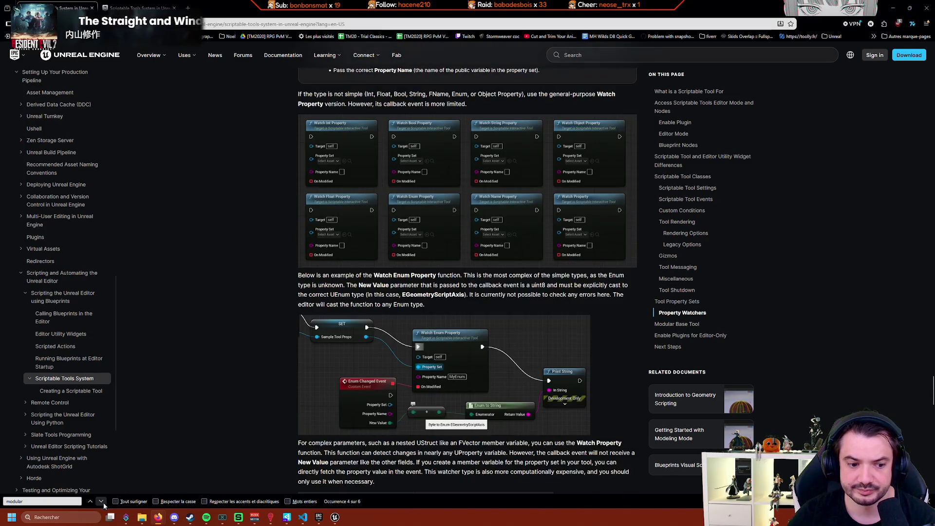
click(101, 501)
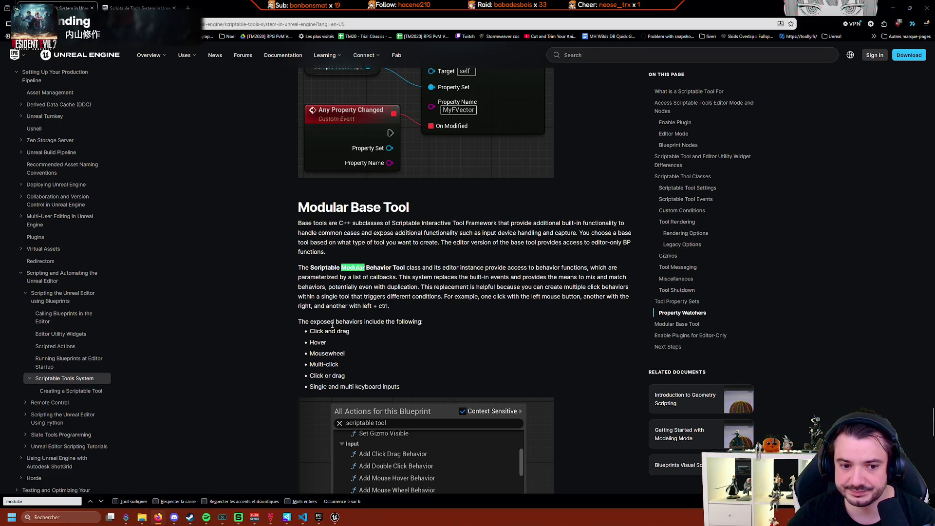
scroll(271, 373, down, 5)
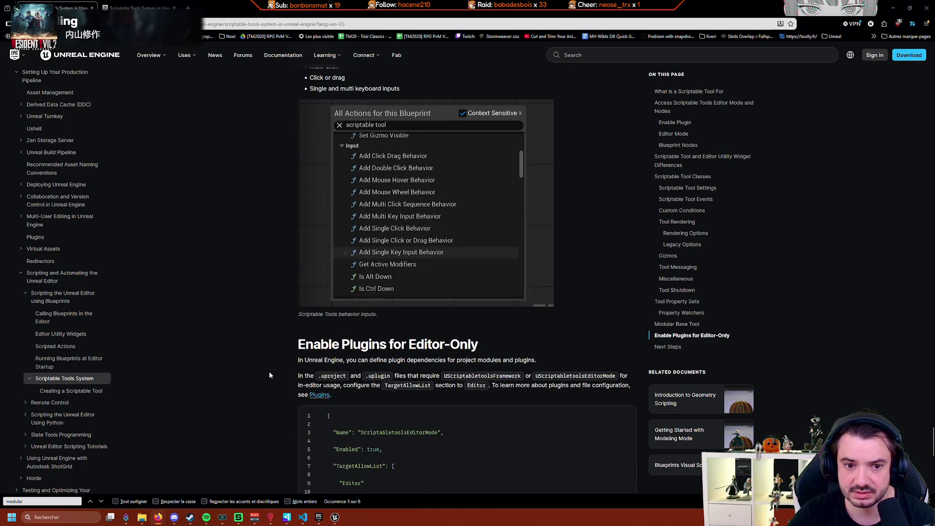
Override On Script Setup in BP_MoveISM and wire an Add Single Click Behavior node after it.
click(335, 517)
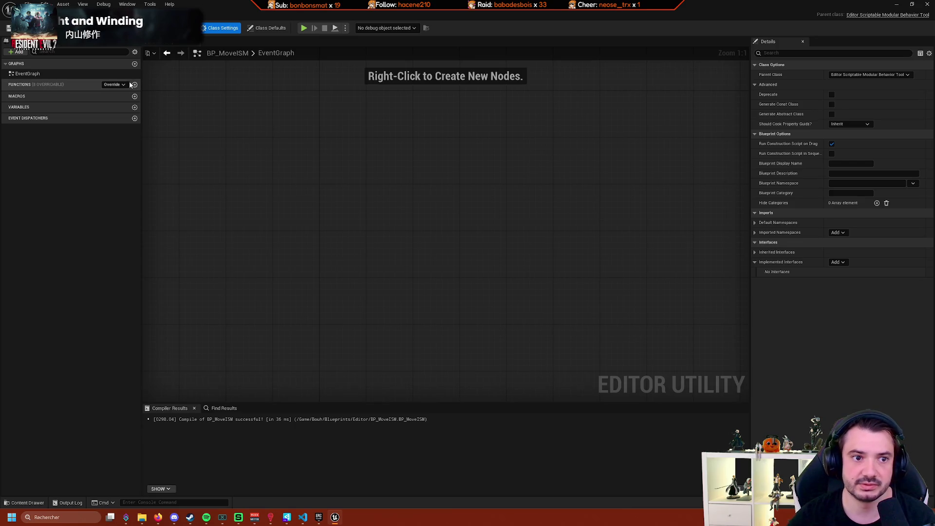
click(113, 84)
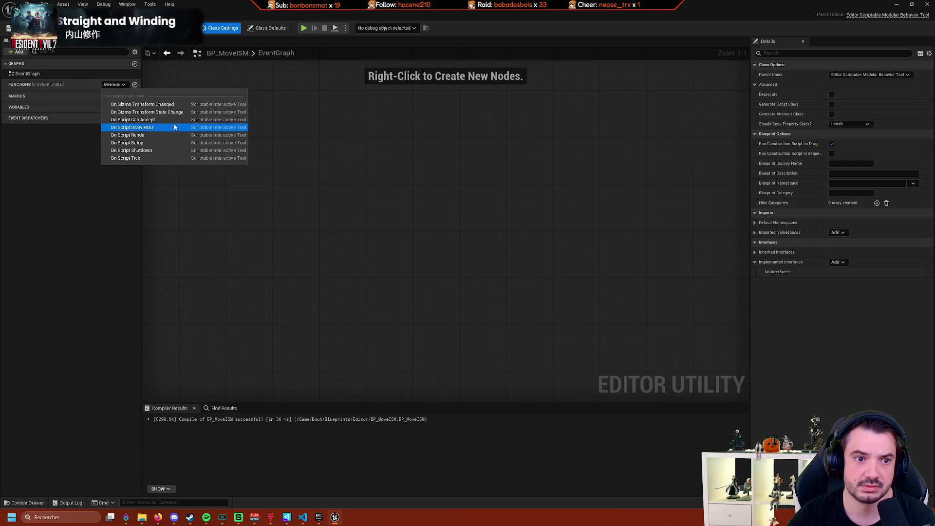
click(146, 142)
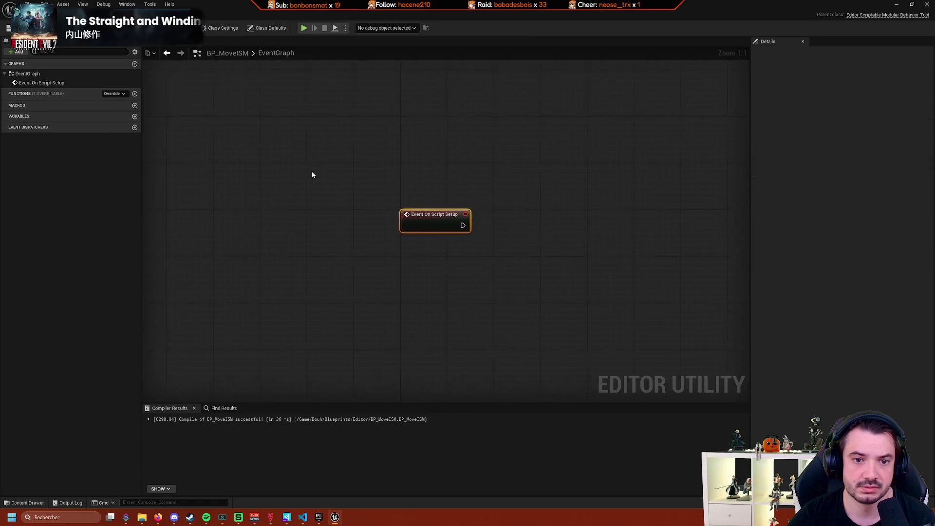
drag(379, 230, 424, 253)
text(click)
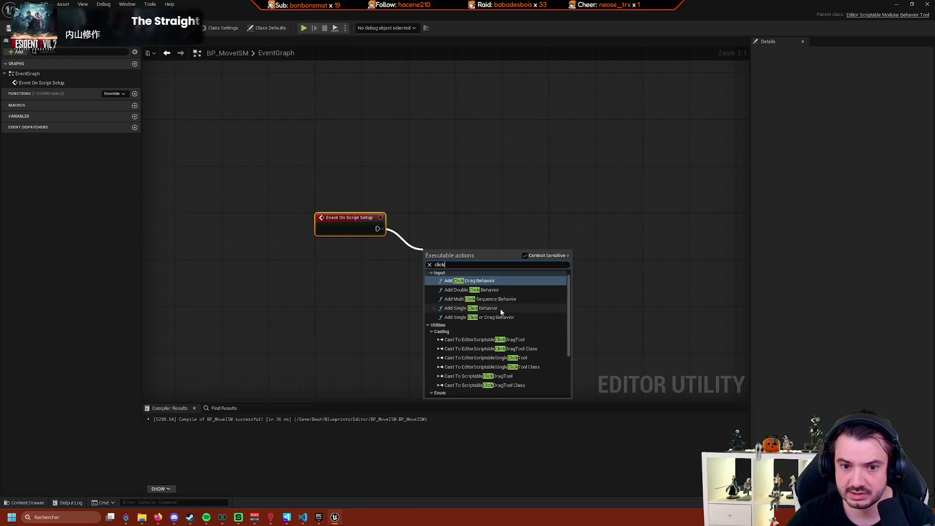
click(486, 308)
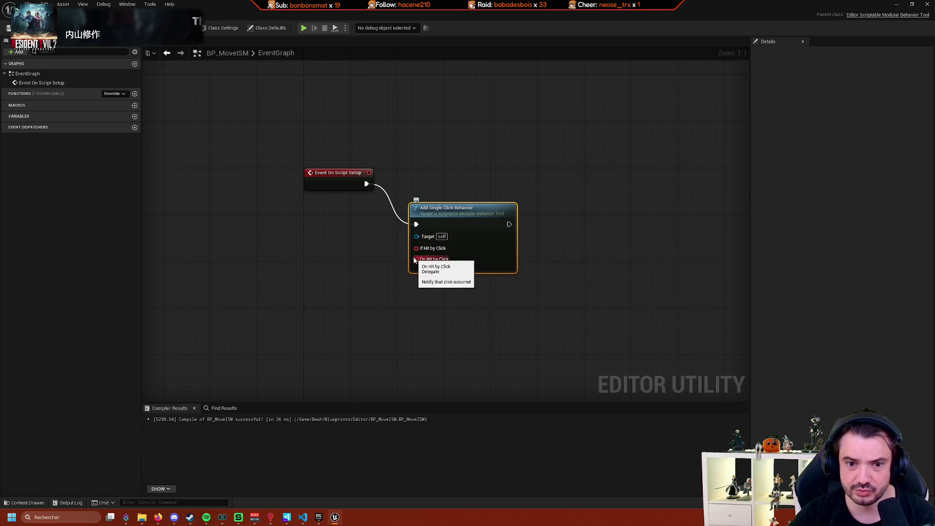
Bind a custom event named On Hit by Click to Add Single Click Behavior's delegate.
mouse_move(415, 259)
mouse_down()
mouse_move(366, 285)
mouse_move(336, 285)
mouse_up()
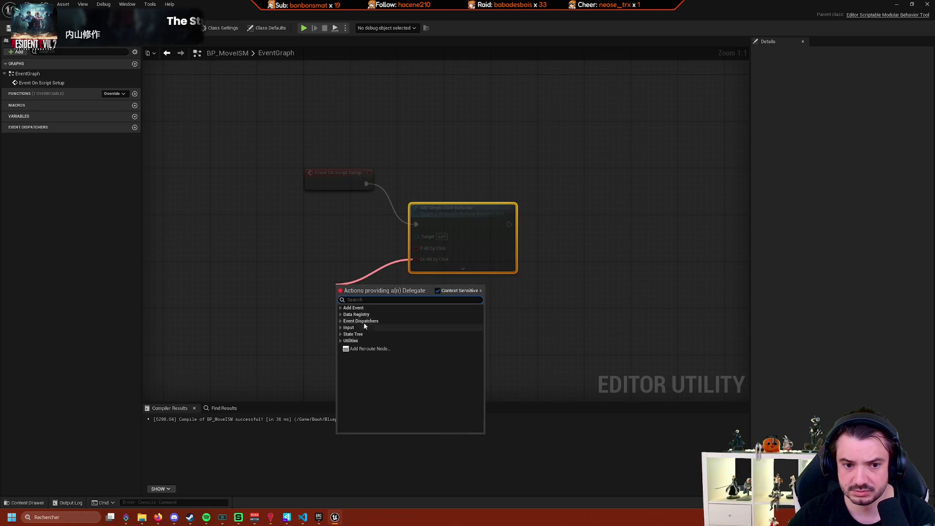
click(341, 308)
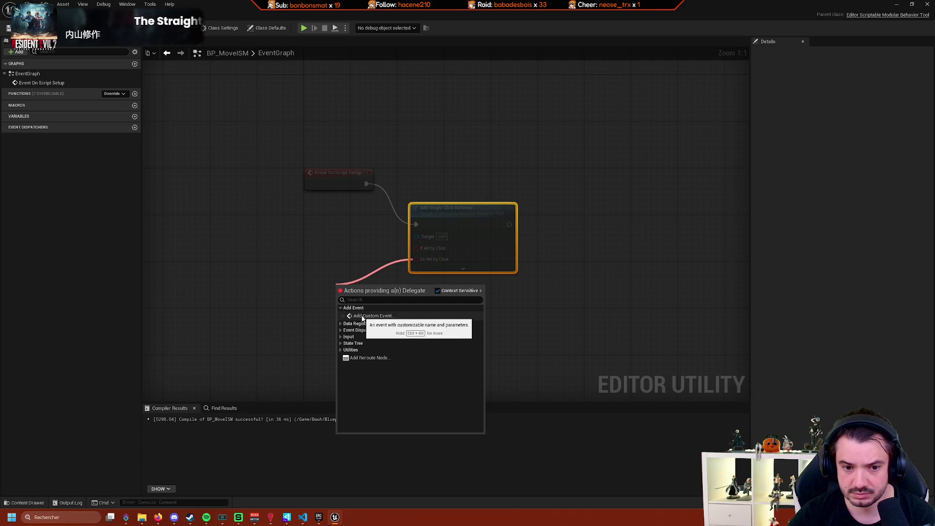
click(373, 316)
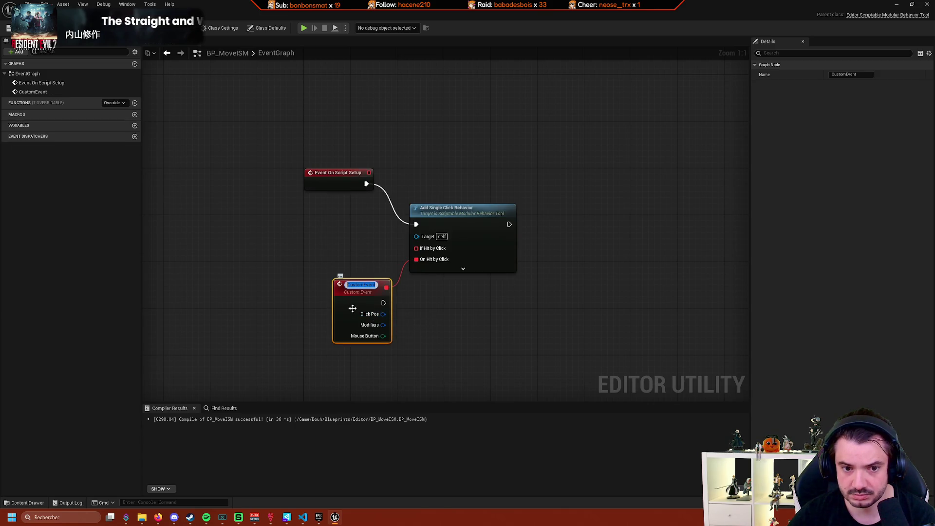
text(On Hit By)
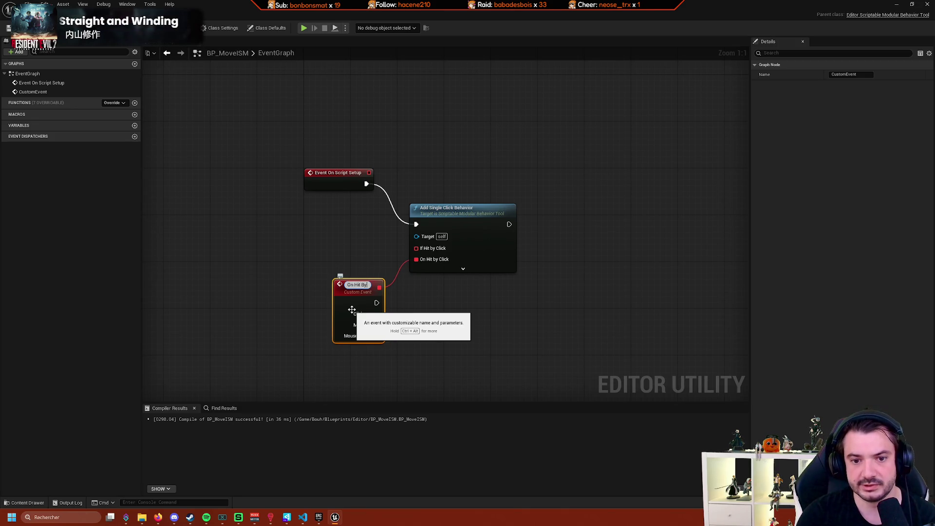
text(Click)
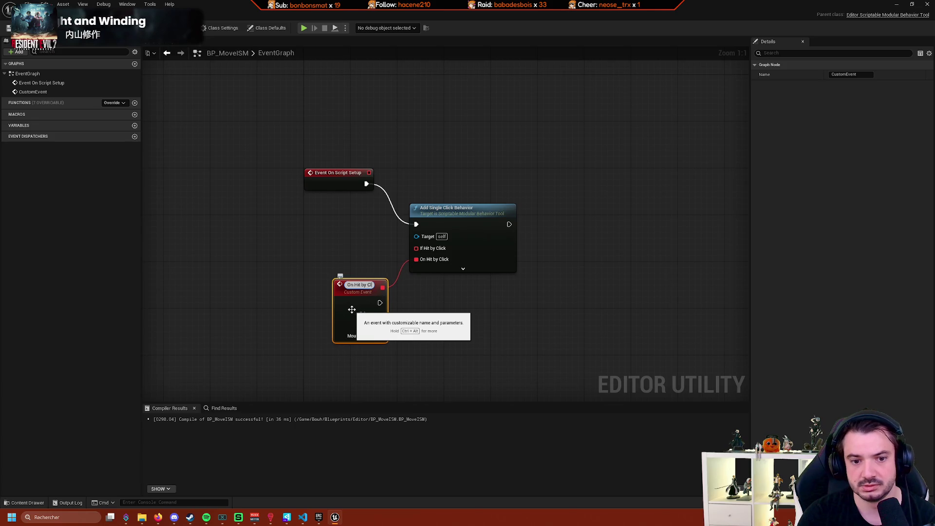
key(Return)
drag(473, 227, 472, 186)
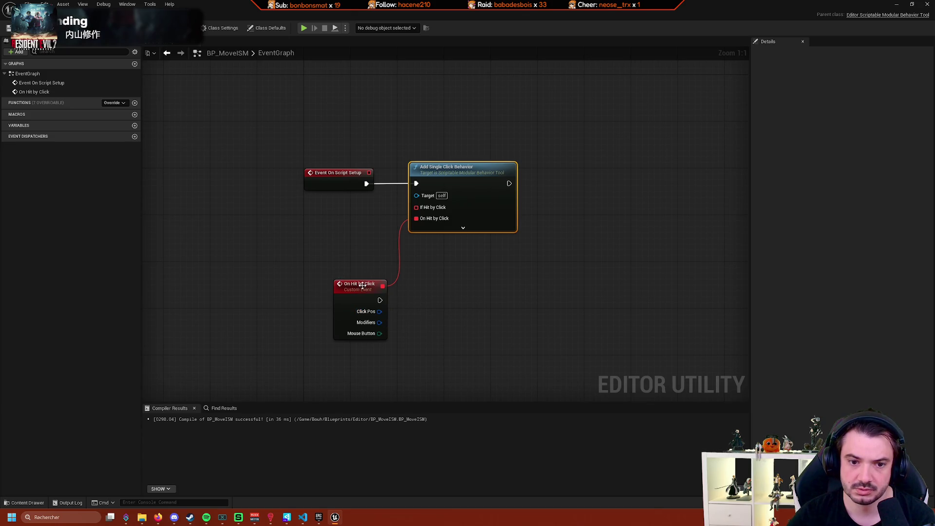
Delete the extra CustomEvent created from If Hit by Click and reposition the On Hit by Click event.
drag(359, 287, 388, 339)
drag(416, 208, 354, 251)
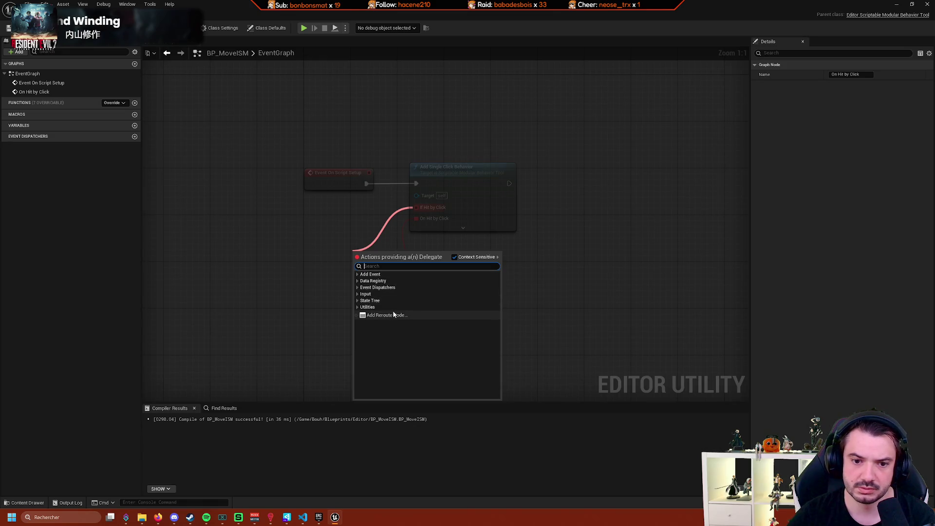
click(388, 282)
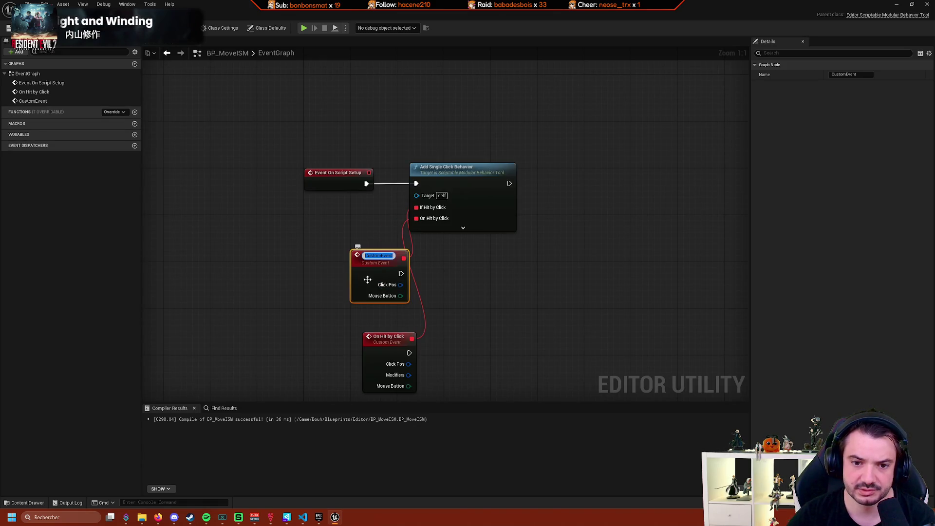
drag(304, 78, 375, 277)
click(302, 299)
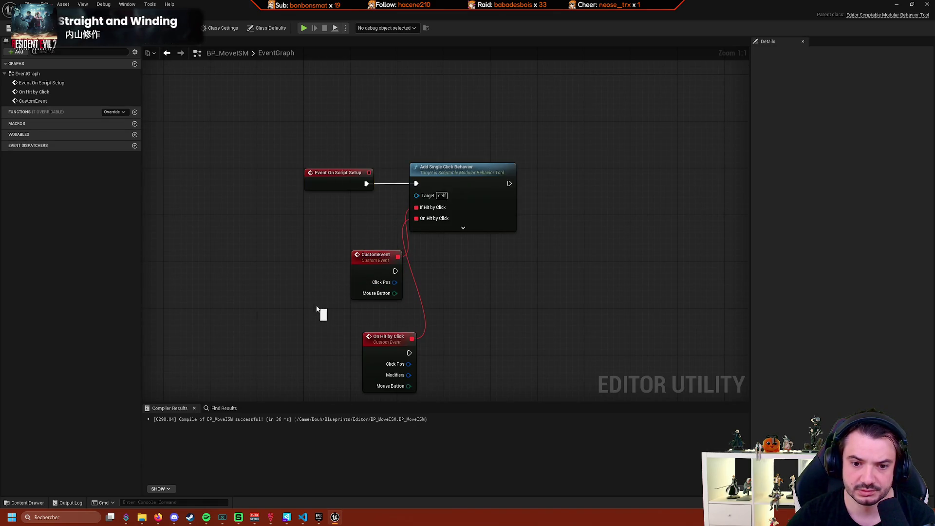
click(362, 294)
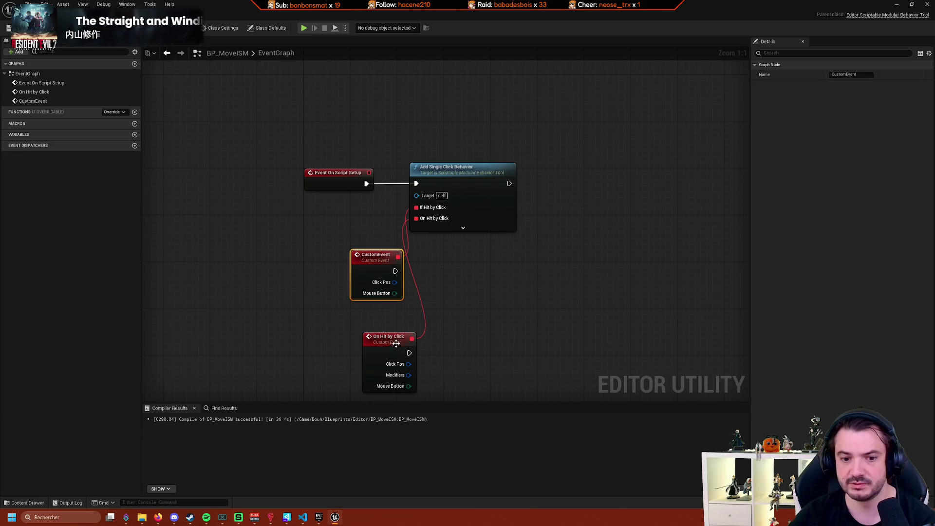
key(Delete)
mouse_move(379, 341)
mouse_down()
mouse_move(349, 307)
mouse_move(344, 253)
mouse_up()
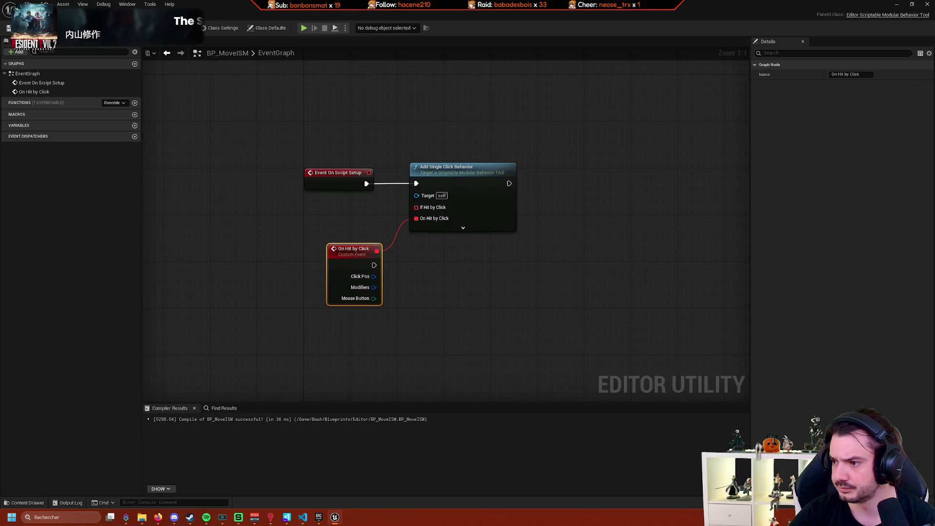
Browse 'ray' actions for the Click Pos pin without adding a node.
drag(526, 307, 505, 286)
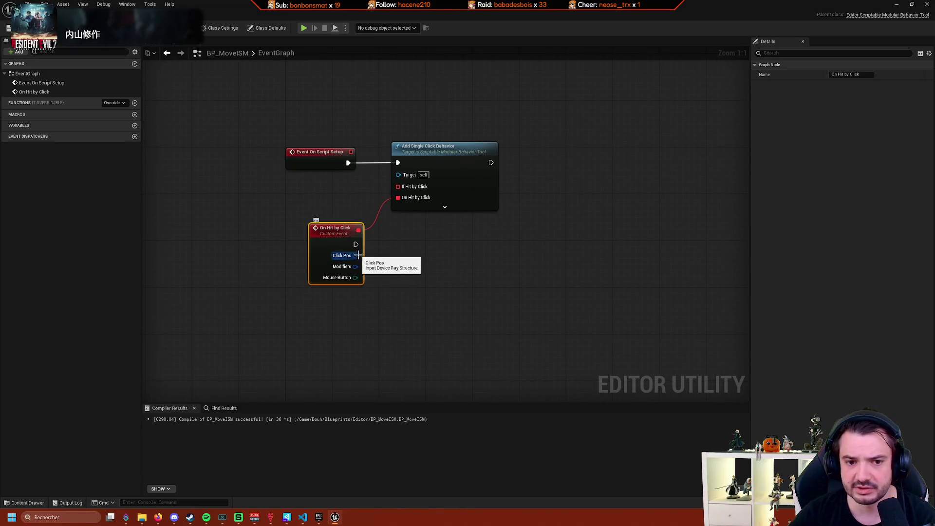
drag(357, 255, 429, 254)
text(ray)
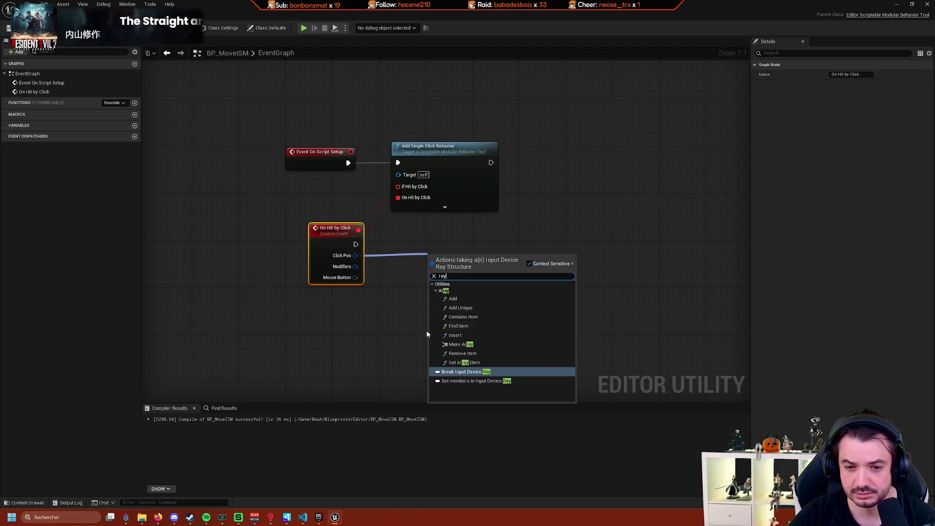
click(382, 283)
drag(356, 255, 431, 259)
text(cast)
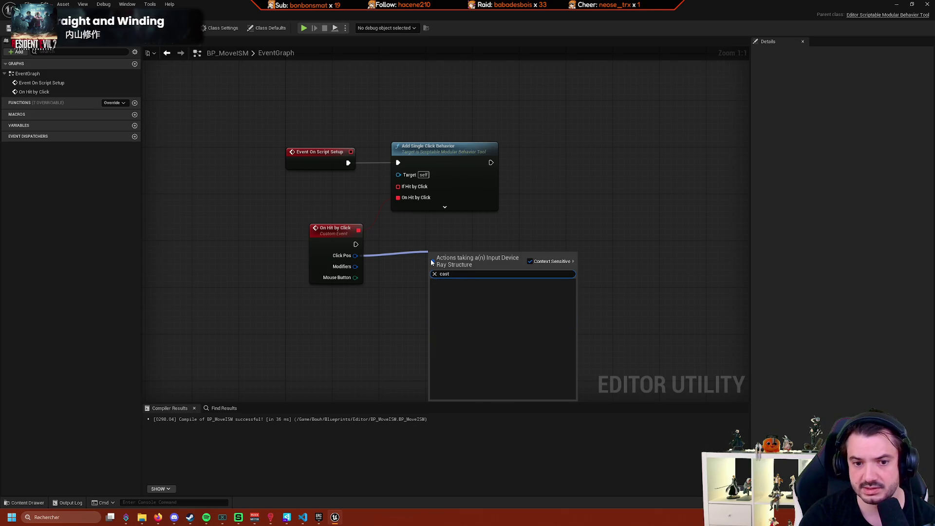
click(397, 262)
right_click(405, 261)
text(ray)
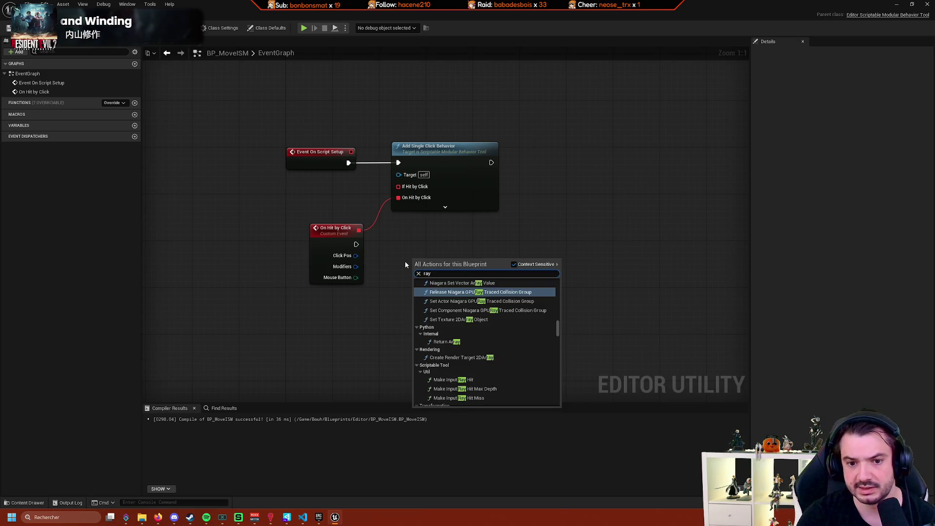
scroll(532, 345, down, 5)
scroll(532, 345, up, 10)
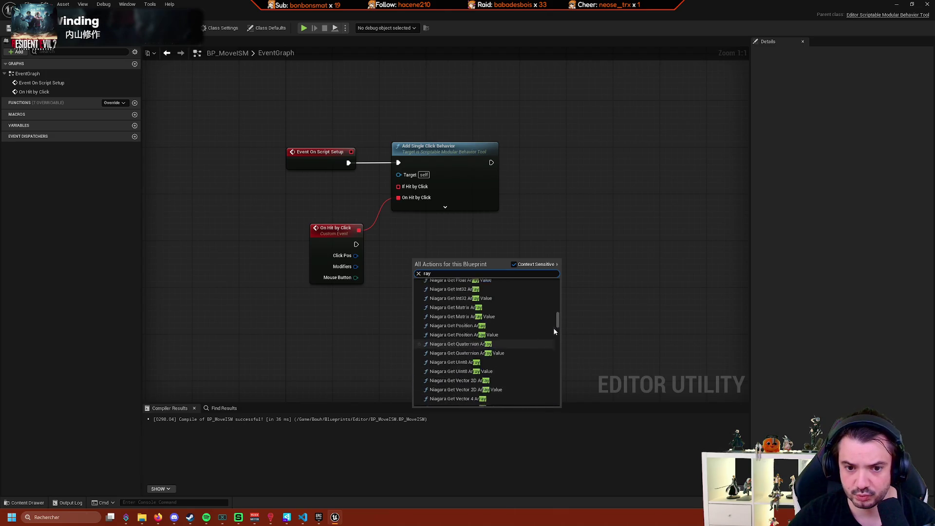
scroll(511, 332, up, 5)
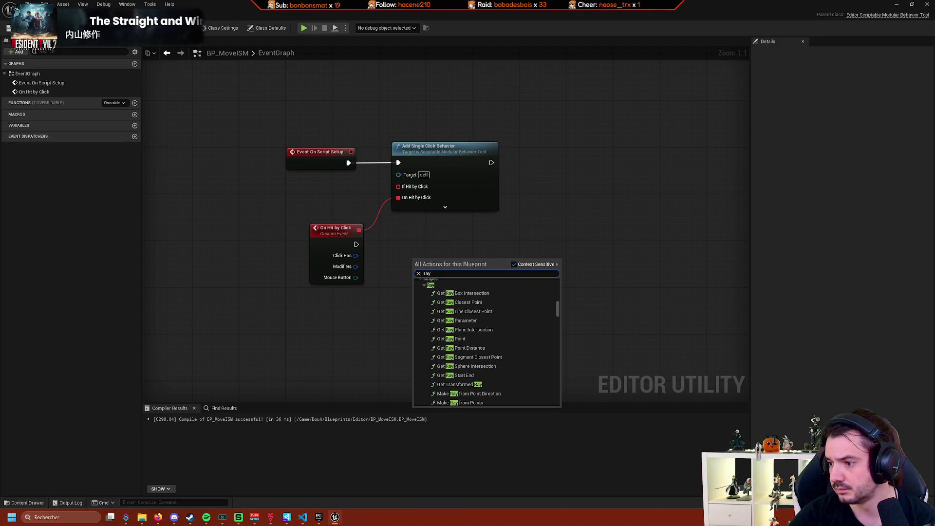
key(Escape)
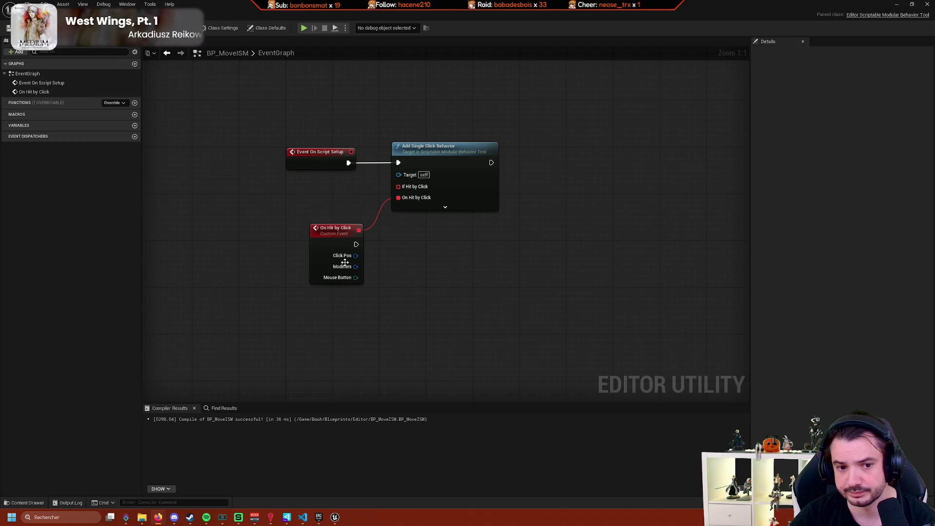
Add Break Input Device Ray from Click Pos, then Break Ray from its World Ray.
drag(355, 255, 388, 265)
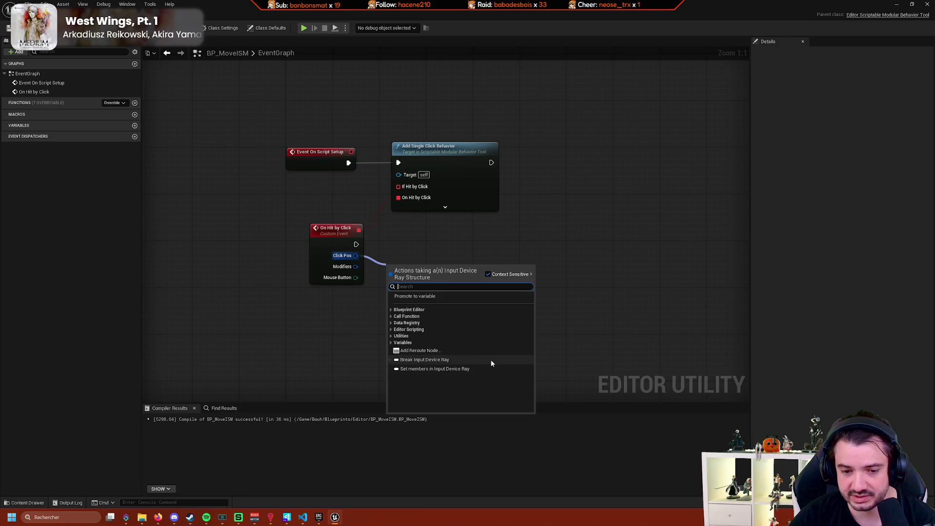
click(484, 360)
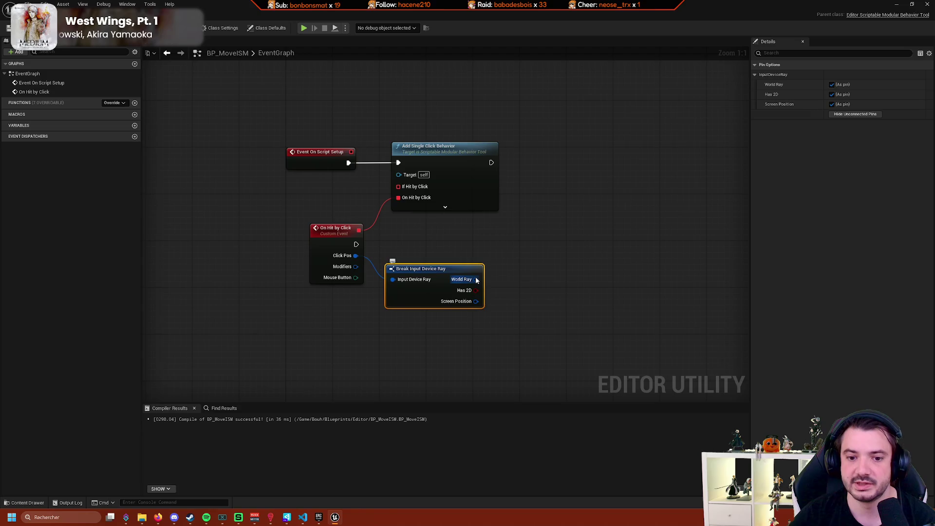
drag(476, 279, 524, 294)
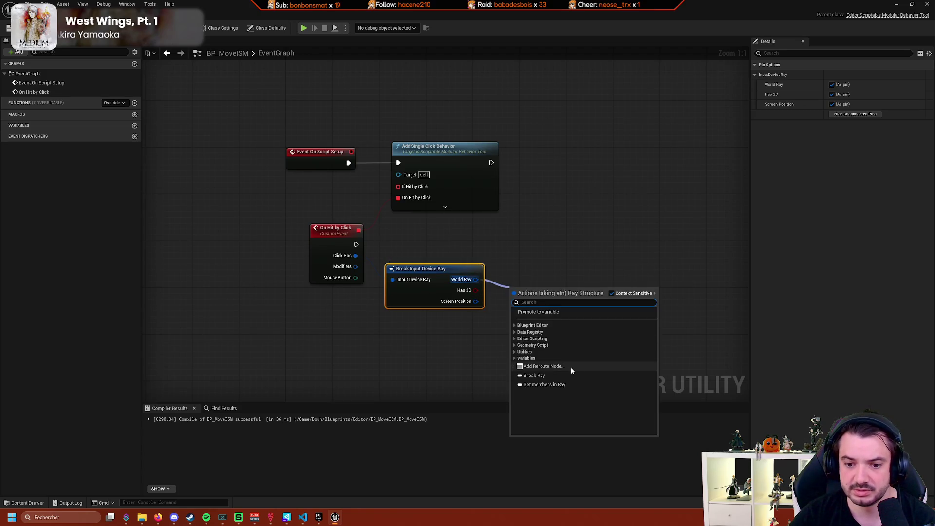
click(576, 375)
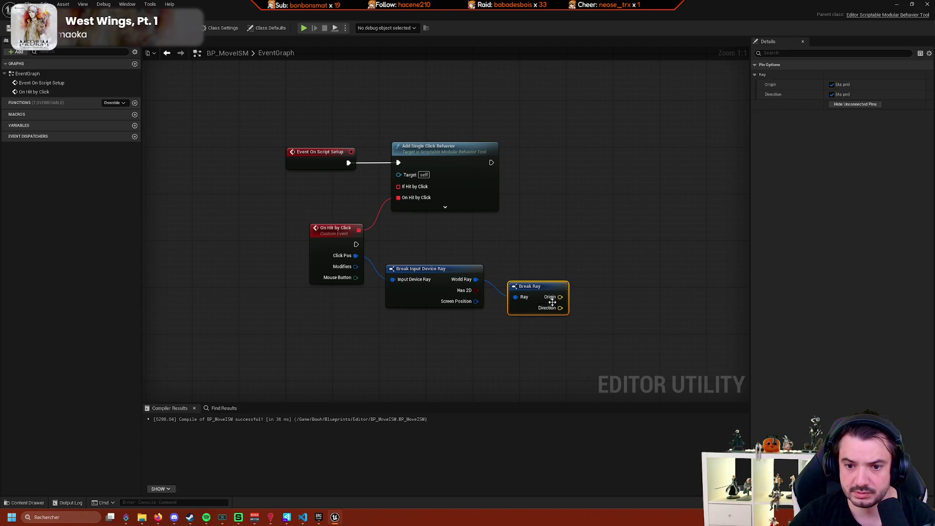
mouse_move(530, 320)
mouse_down()
mouse_move(482, 330)
mouse_move(473, 282)
mouse_up()
drag(553, 281, 538, 284)
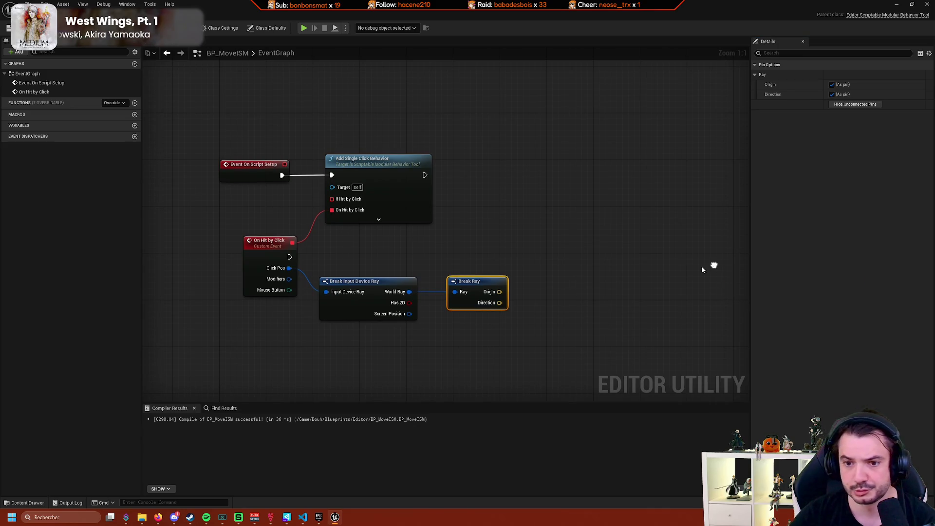
Add a Multi Line Trace By Channel node fed by the ray Origin and On Hit by Click.
right_click(582, 236)
text(line trace)
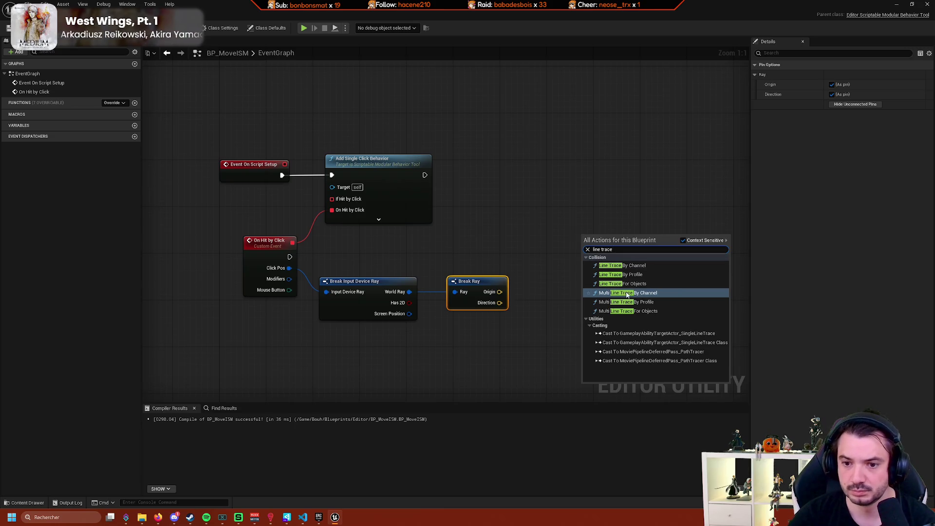
click(627, 294)
mouse_move(499, 292)
mouse_down()
mouse_move(572, 262)
mouse_move(582, 260)
mouse_move(569, 273)
mouse_move(584, 267)
mouse_up()
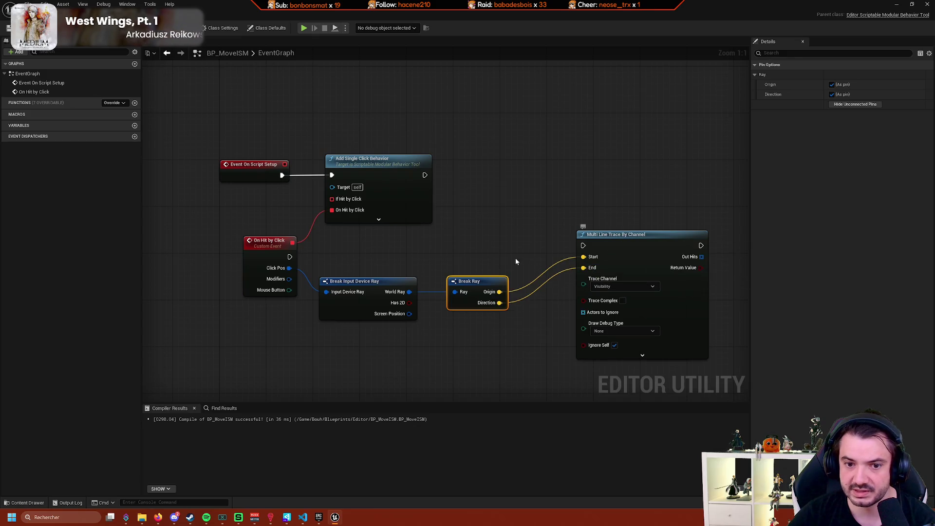
mouse_move(290, 256)
mouse_down()
mouse_move(613, 237)
mouse_move(608, 253)
mouse_up()
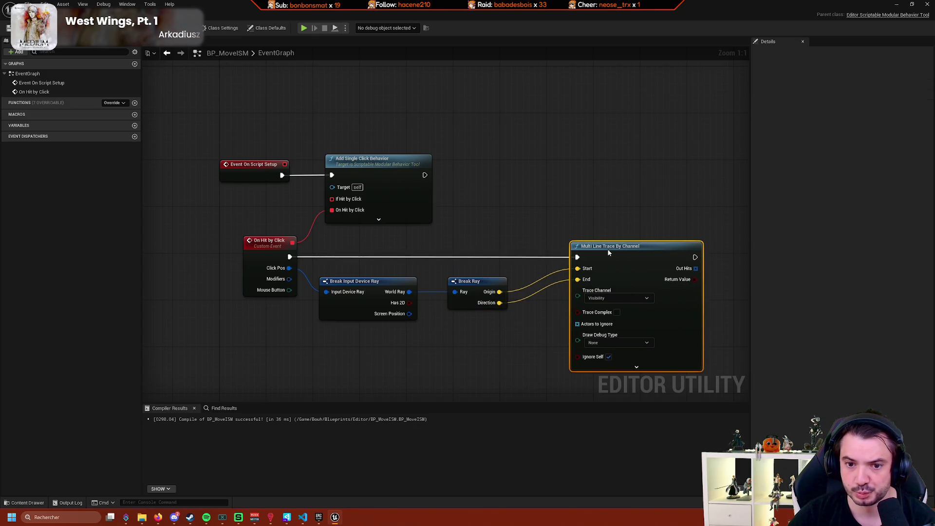
drag(559, 299, 515, 241)
click(571, 232)
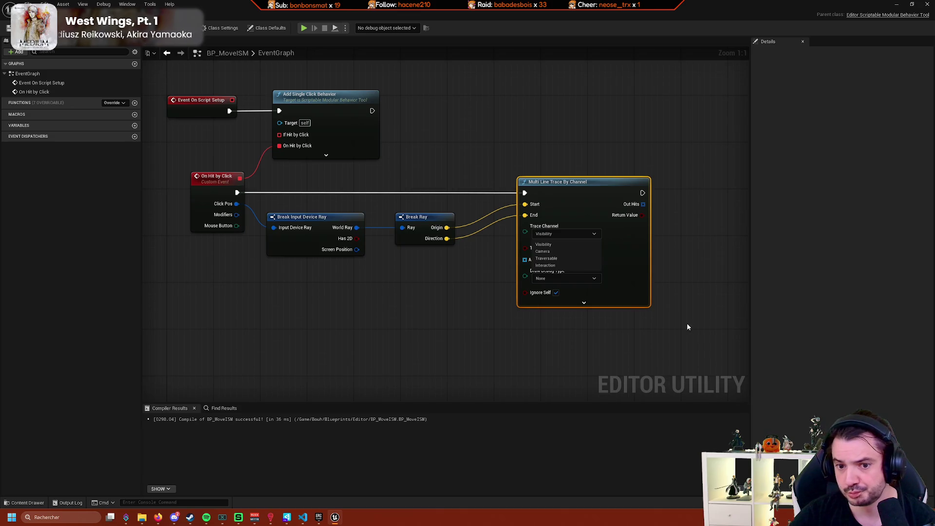
drag(688, 326, 515, 319)
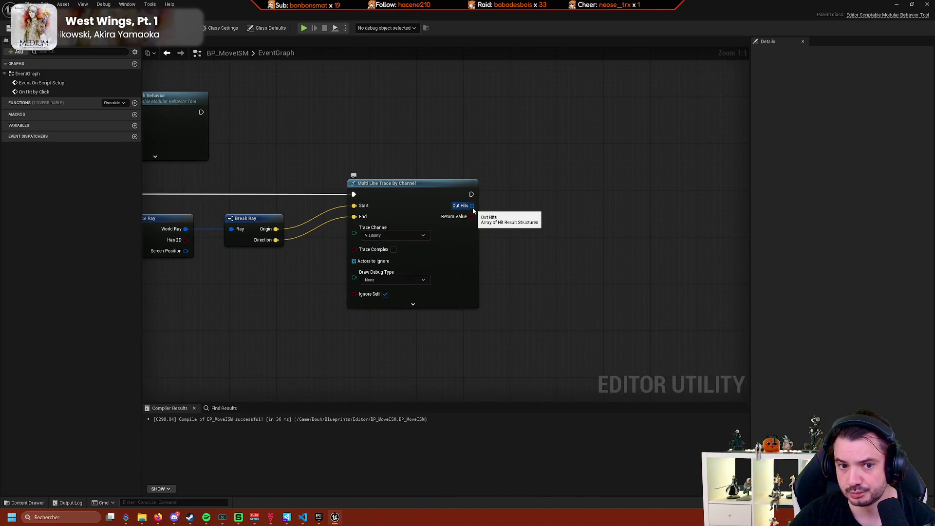
drag(362, 247, 477, 254)
Replace the multi trace with a single Line Trace By Channel node.
drag(182, 201, 343, 178)
text(line tra)
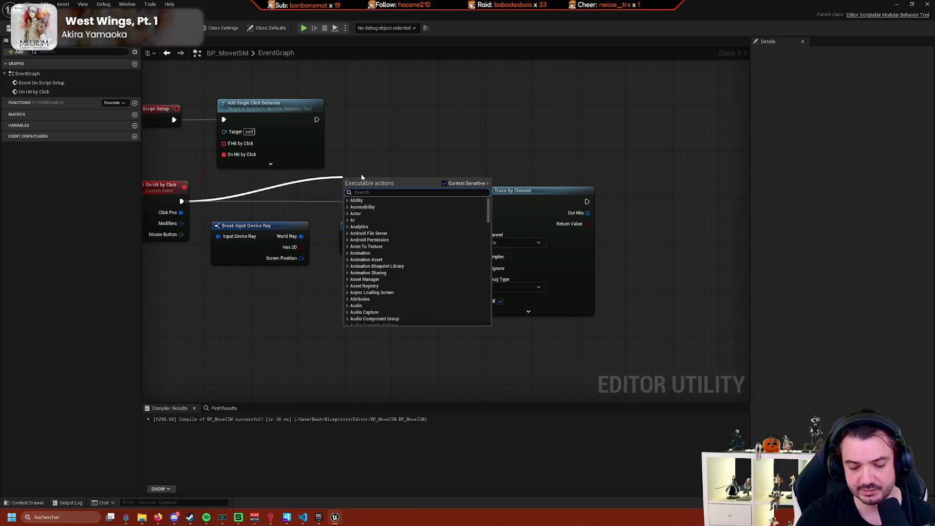
key(Return)
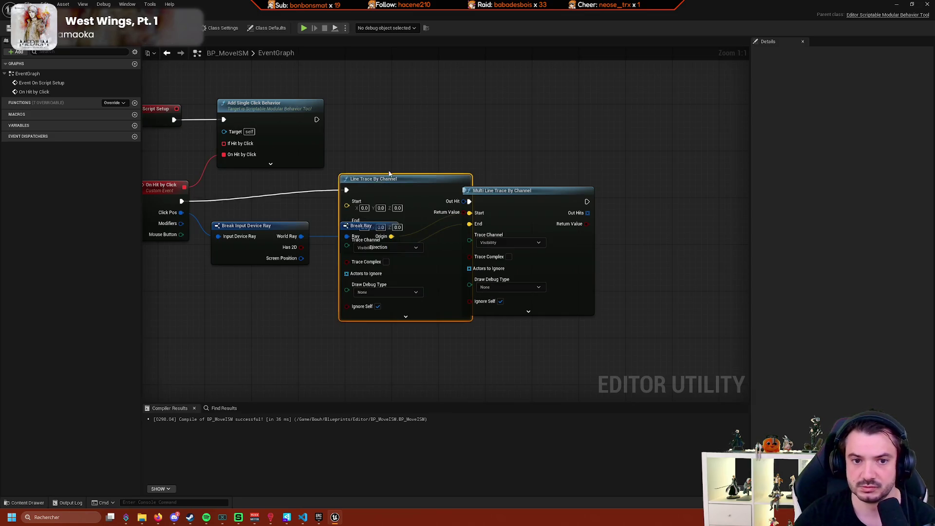
drag(361, 177, 501, 191)
click(501, 190)
key(Delete)
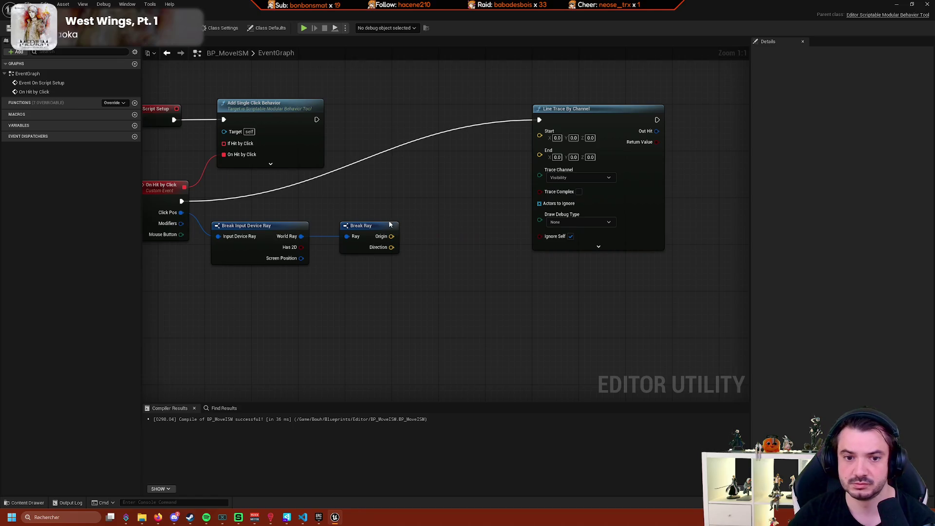
Wire Break Ray's Origin into the Line Trace Start and Direction into End.
drag(391, 237, 549, 139)
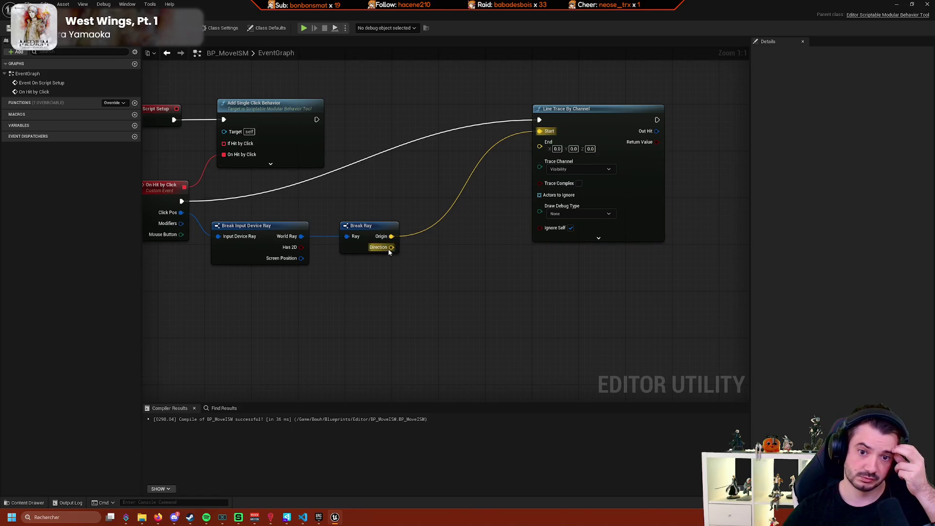
drag(391, 247, 541, 142)
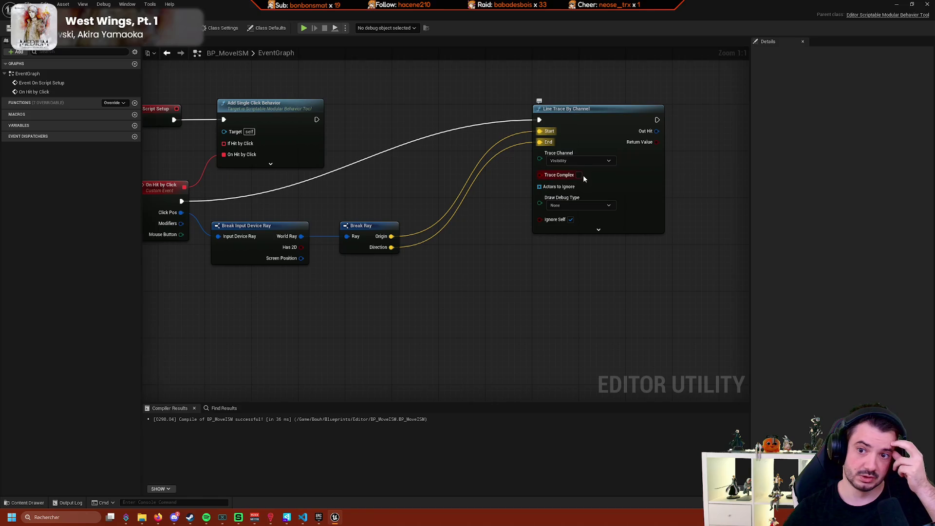
drag(606, 124, 515, 210)
drag(630, 229, 592, 214)
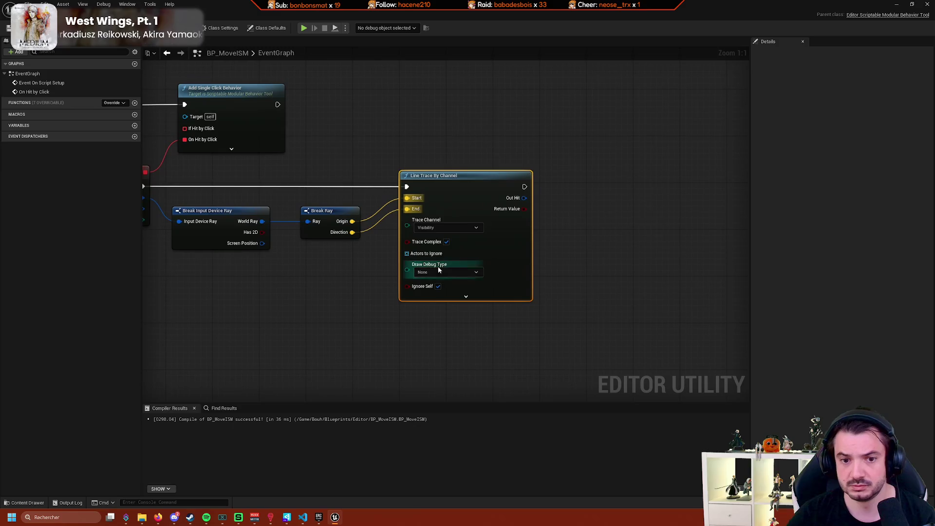
mouse_move(573, 268)
mouse_down()
mouse_move(555, 303)
mouse_move(519, 268)
mouse_up()
drag(454, 223, 501, 250)
Add and expand a Break Hit Result node from the trace's Out Hit.
click(560, 362)
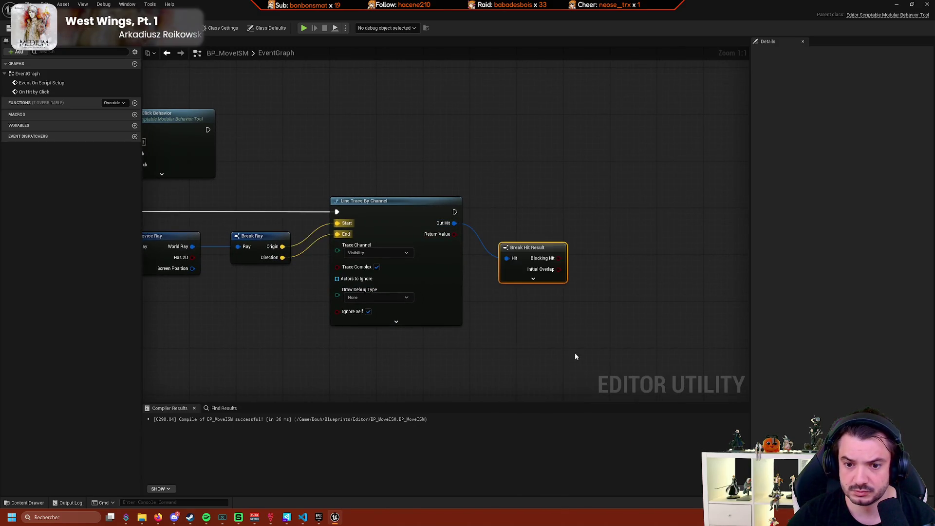
drag(546, 310, 493, 306)
click(478, 274)
drag(585, 351, 544, 258)
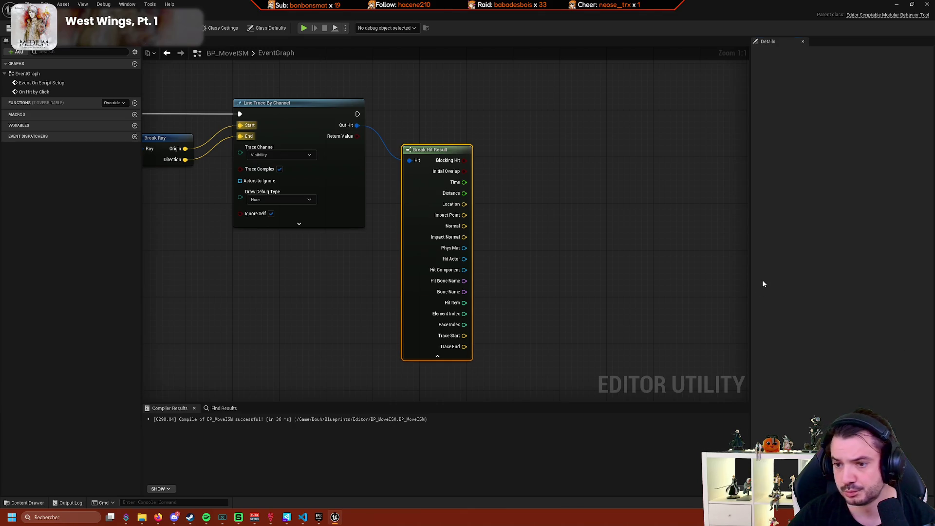
click(732, 288)
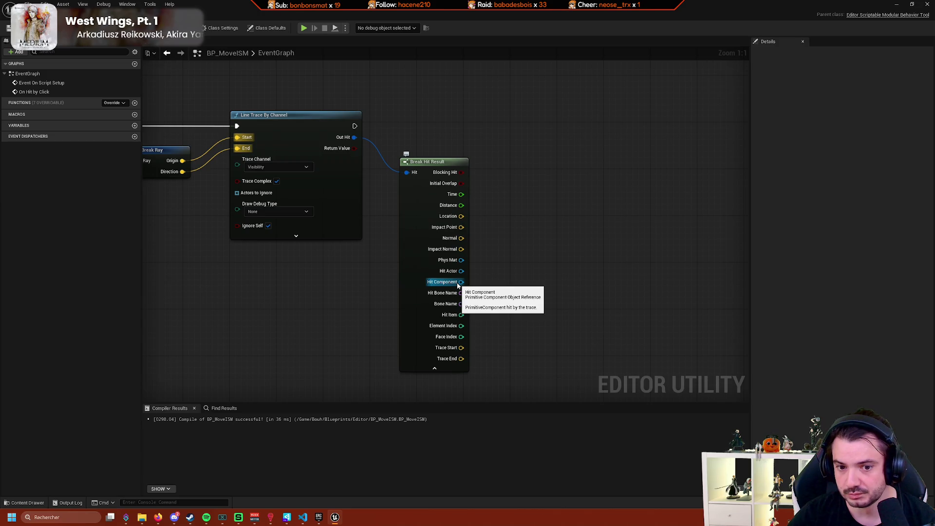
Cast Hit Component to InstancedStaticMeshComponent and run the cast after the line trace.
mouse_move(457, 286)
mouse_down()
mouse_move(463, 292)
mouse_move(541, 169)
mouse_up()
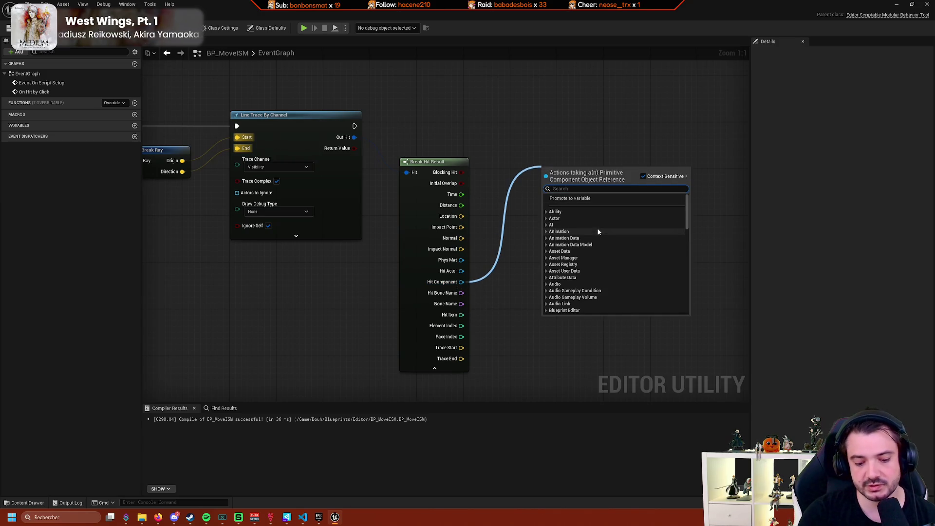
text(if)
key(BackSpace)
key(BackSpace)
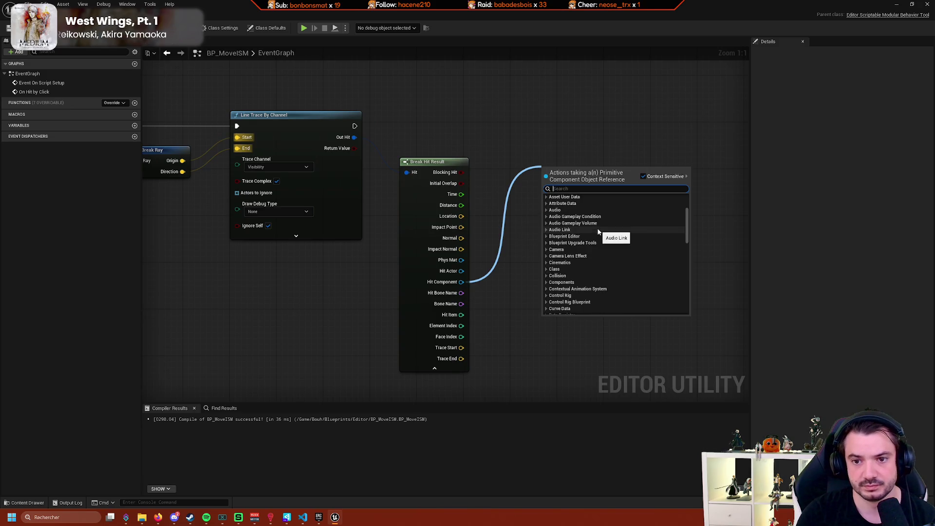
text(cast toism)
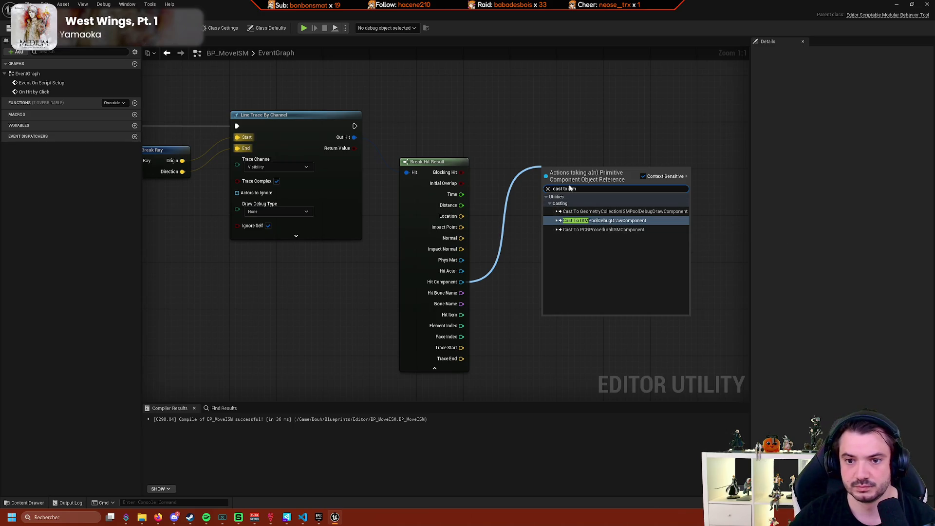
key(BackSpace)
key(BackSpace)
text(nstance)
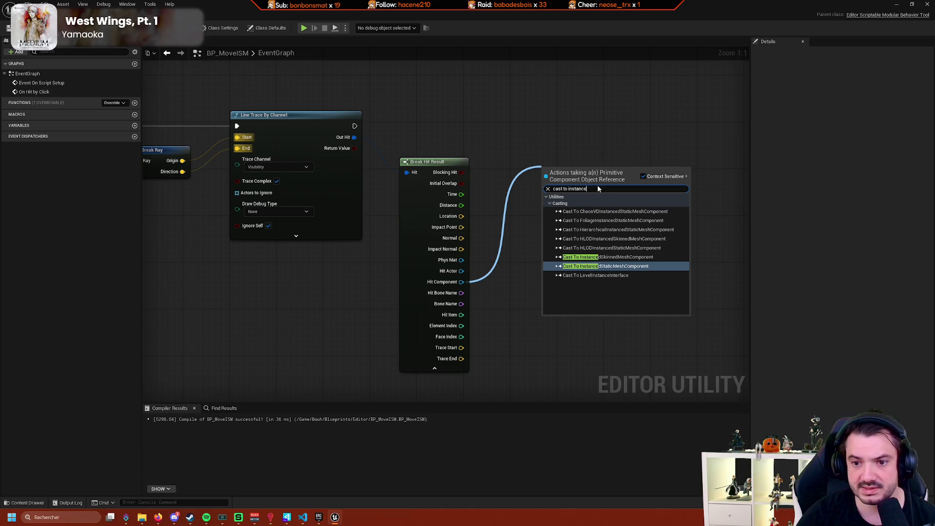
click(608, 270)
mouse_move(586, 171)
mouse_down()
mouse_move(604, 137)
mouse_move(592, 136)
mouse_up()
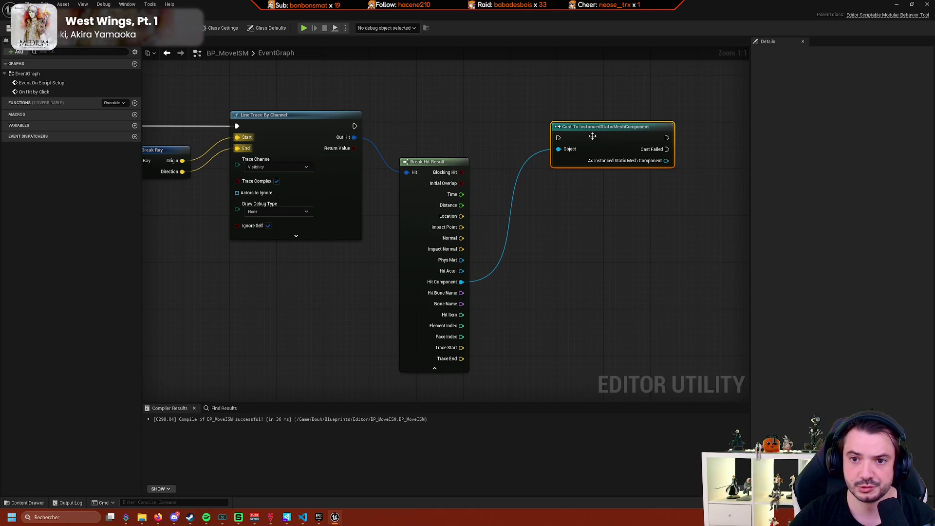
mouse_move(354, 126)
mouse_down()
mouse_move(539, 146)
mouse_move(593, 126)
mouse_up()
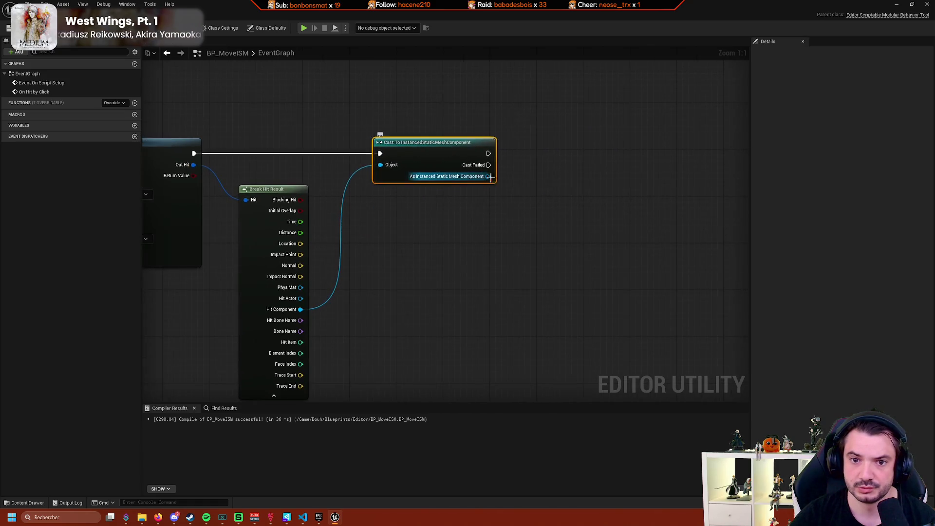
Pan the graph to open space beside the cast node.
drag(487, 176, 574, 159)
mouse_move(529, 209)
mouse_down()
mouse_move(561, 182)
mouse_move(652, 181)
mouse_up()
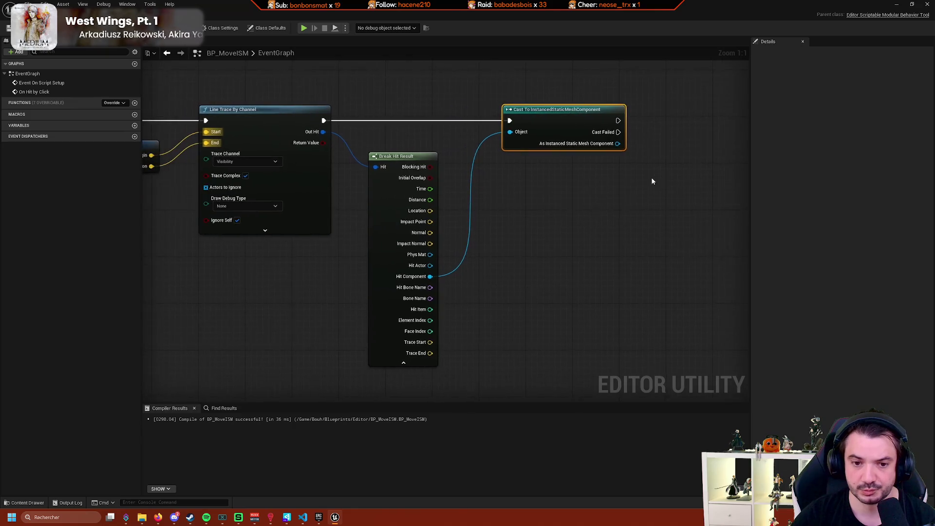
mouse_move(464, 295)
mouse_down()
mouse_move(499, 311)
mouse_move(464, 308)
mouse_move(507, 300)
mouse_up()
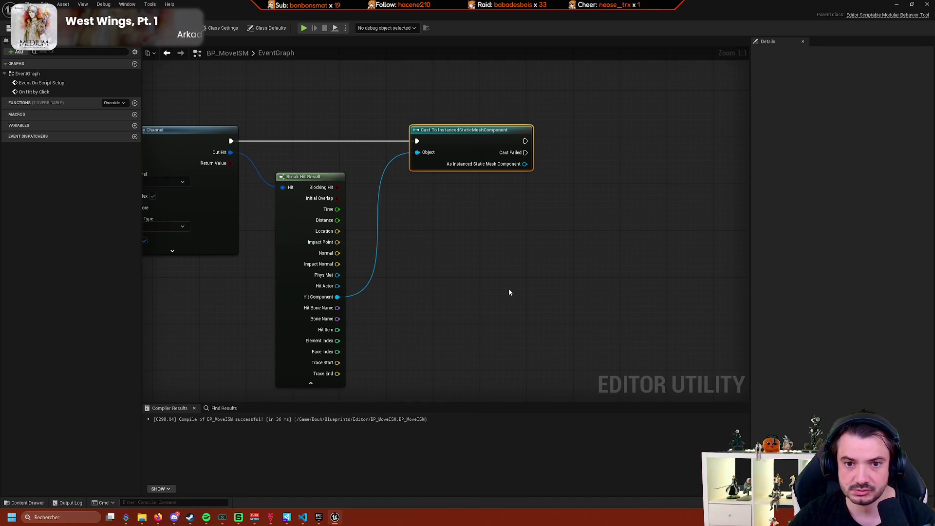
drag(566, 177, 513, 213)
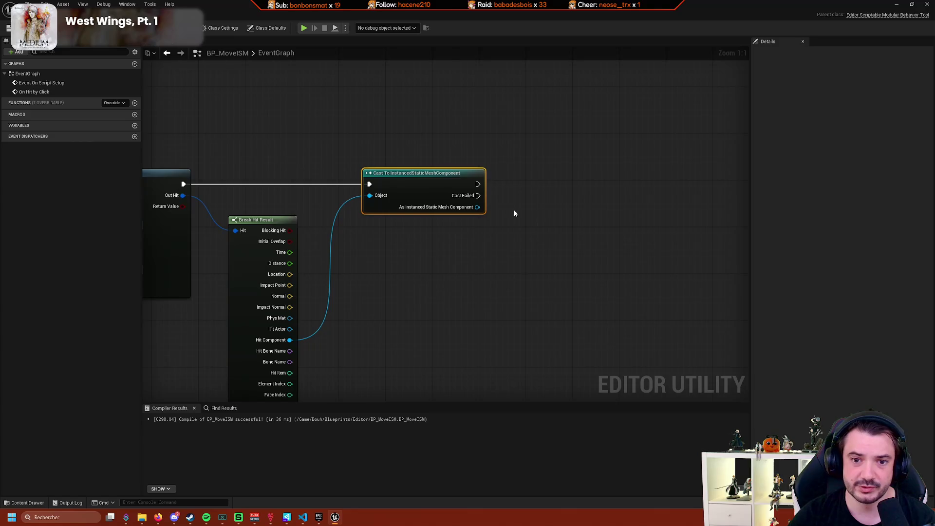
Add a Create TRSGizmo node and wire the cast's success execution into it.
right_click(515, 209)
text(creat)
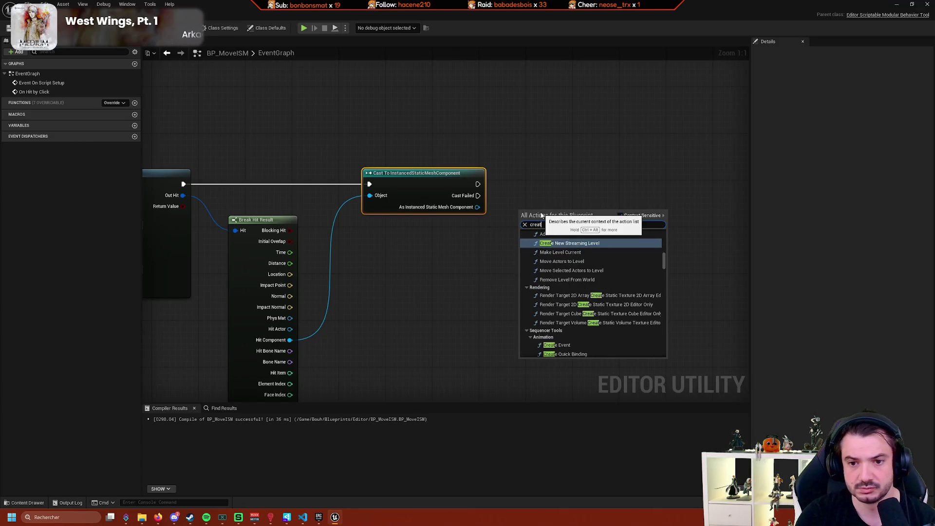
text(e)
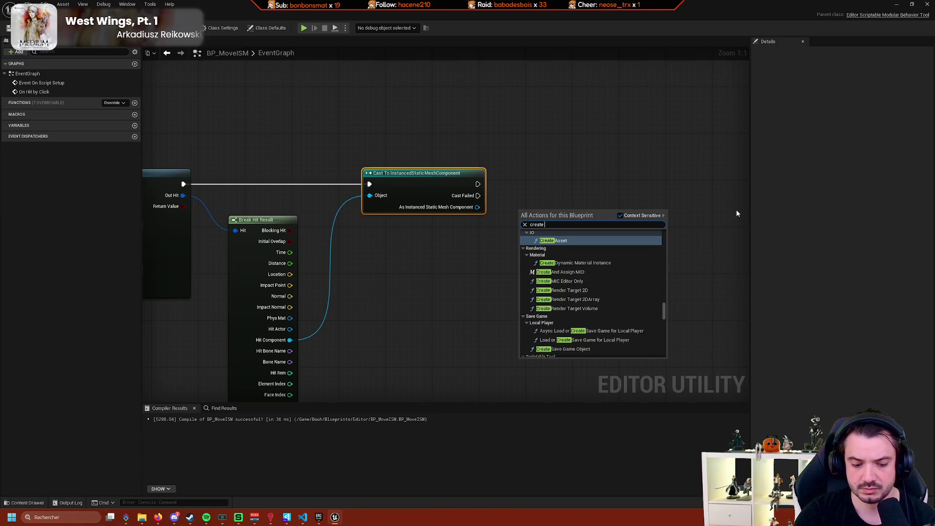
text( trs)
key(Return)
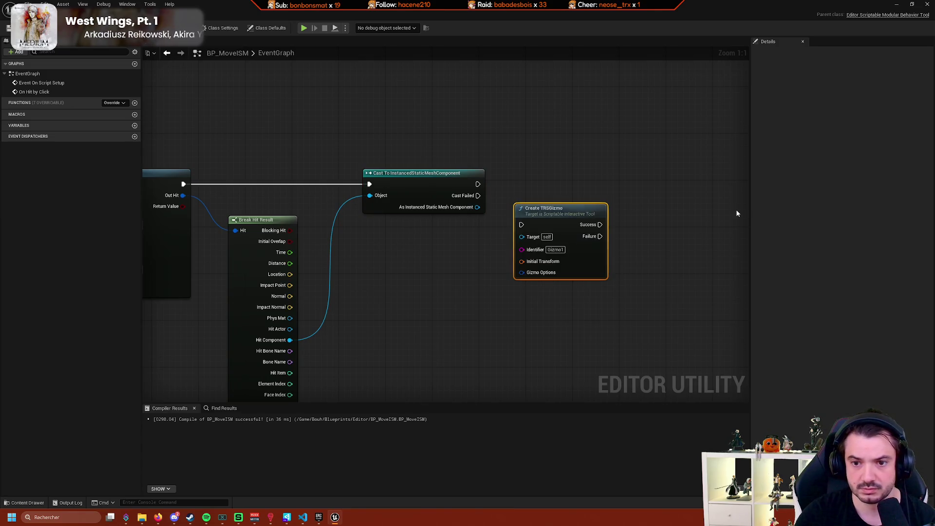
drag(559, 218, 615, 190)
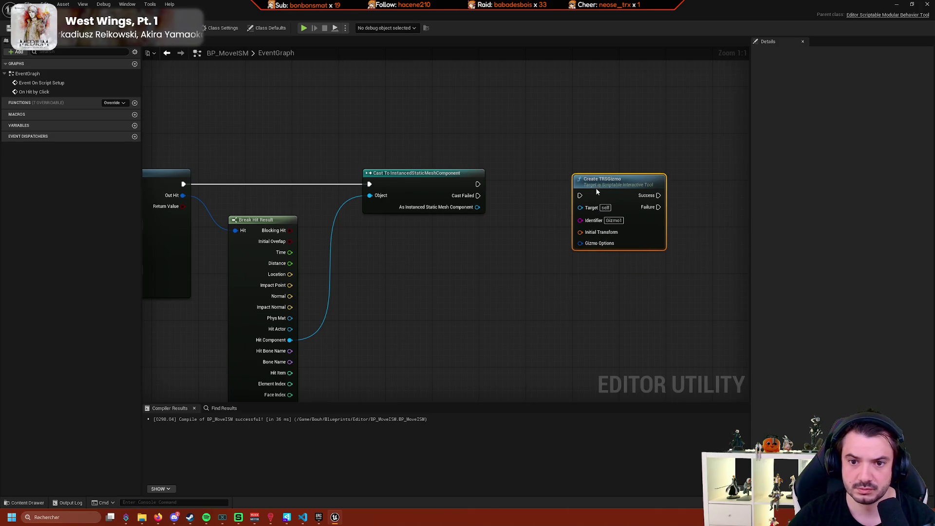
mouse_move(477, 184)
mouse_down()
mouse_move(580, 195)
mouse_move(621, 179)
mouse_up()
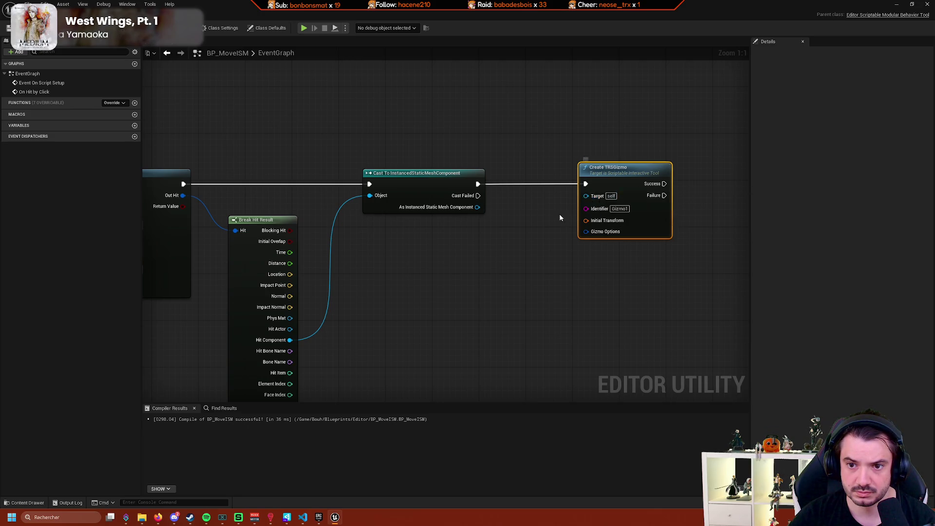
Add Get Instance Transform from the cast's mesh output, with Hit Item as Instance Index.
drag(559, 215, 532, 203)
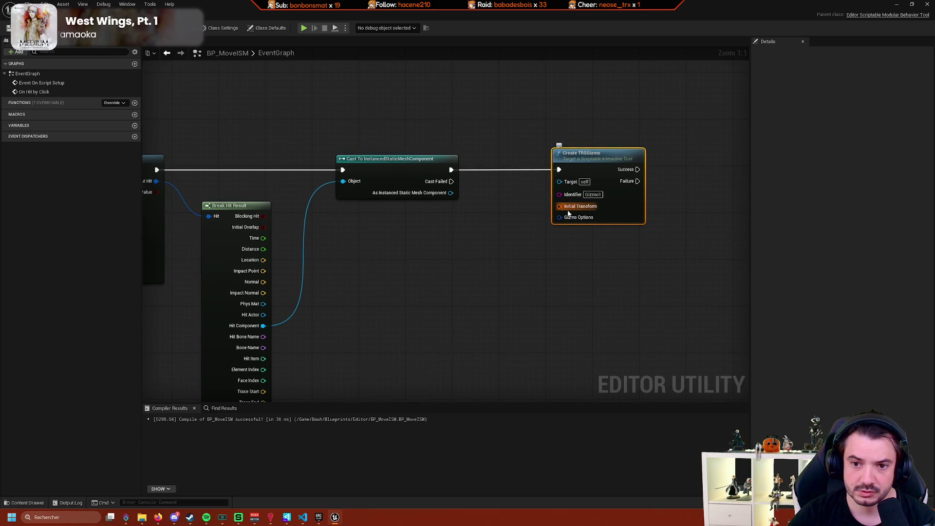
drag(509, 229, 534, 197)
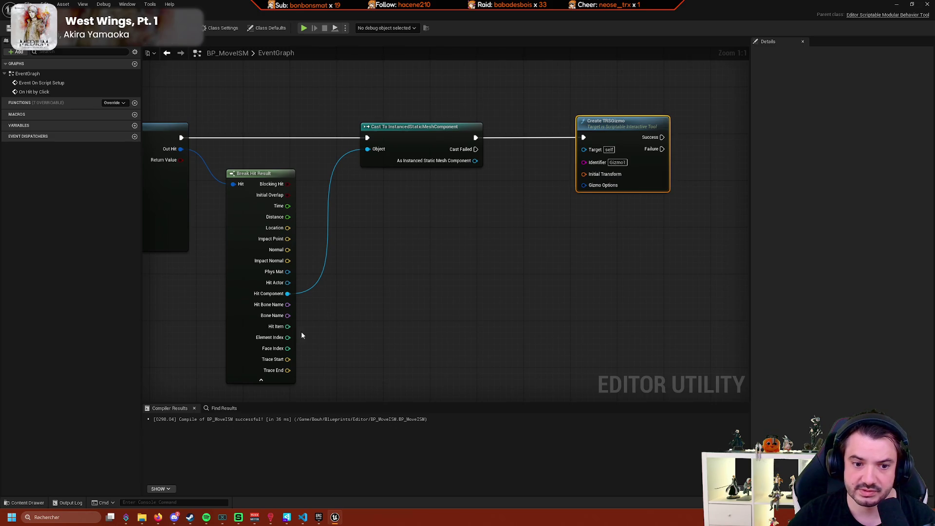
mouse_move(304, 329)
mouse_down()
mouse_move(383, 296)
mouse_move(521, 127)
mouse_move(632, 128)
mouse_up()
drag(379, 160, 431, 185)
text(get)
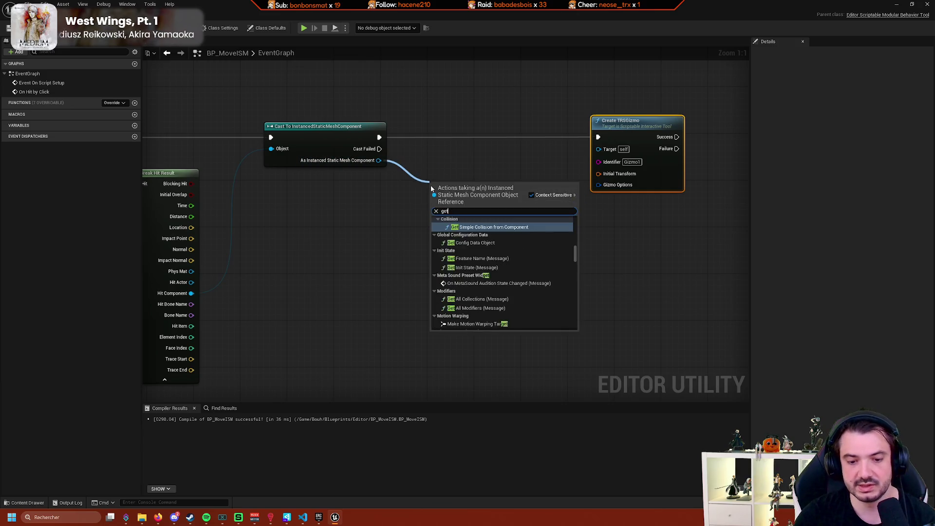
text( instance)
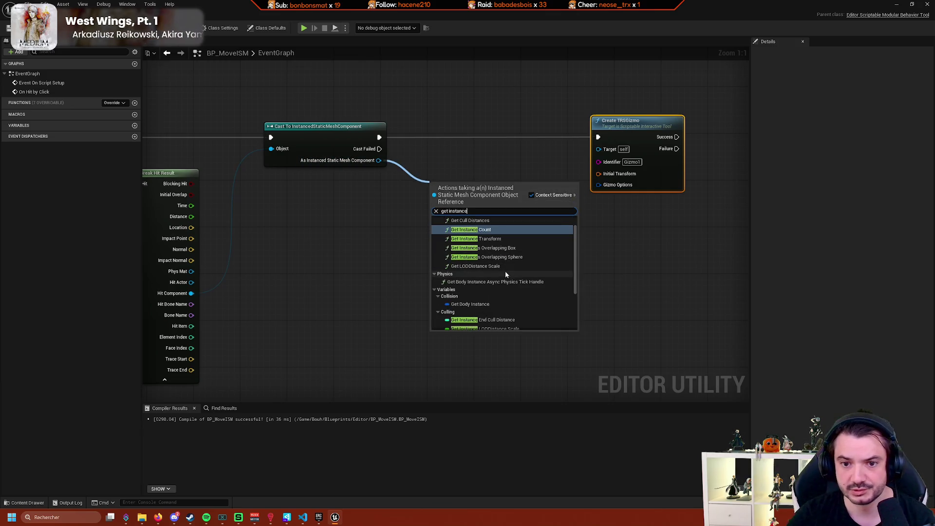
scroll(549, 287, up, 3)
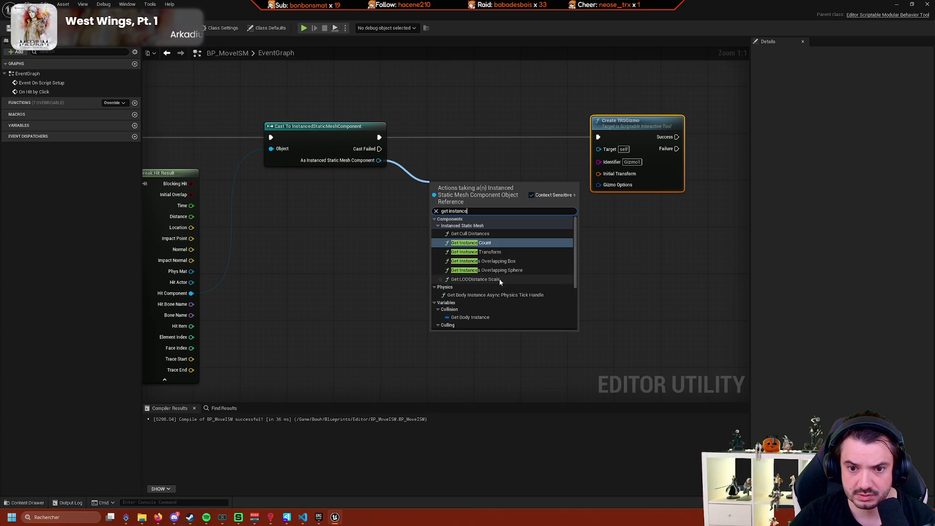
click(498, 253)
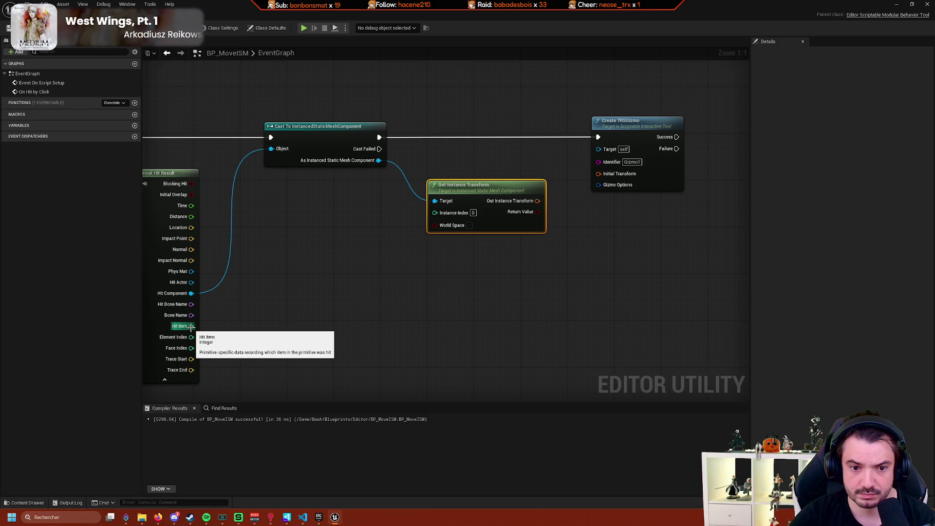
mouse_move(191, 326)
mouse_down()
mouse_move(328, 297)
mouse_move(444, 221)
mouse_up()
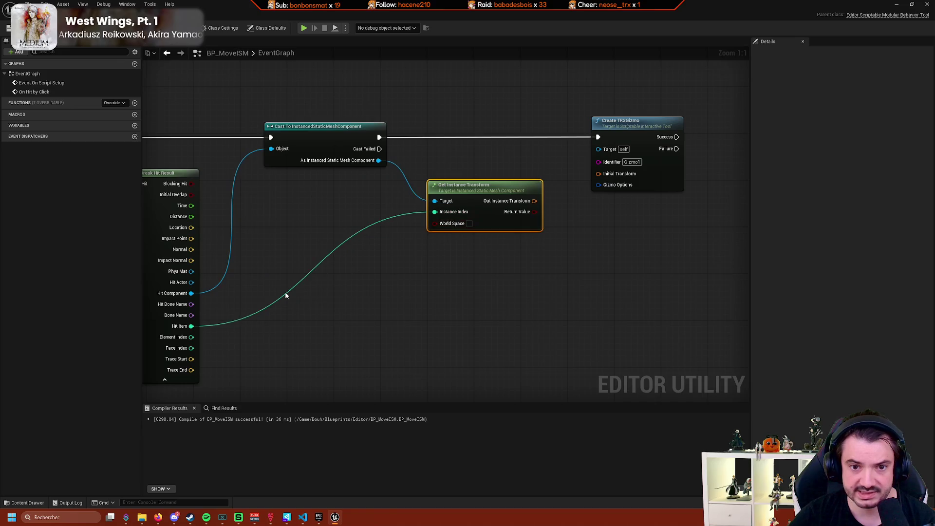
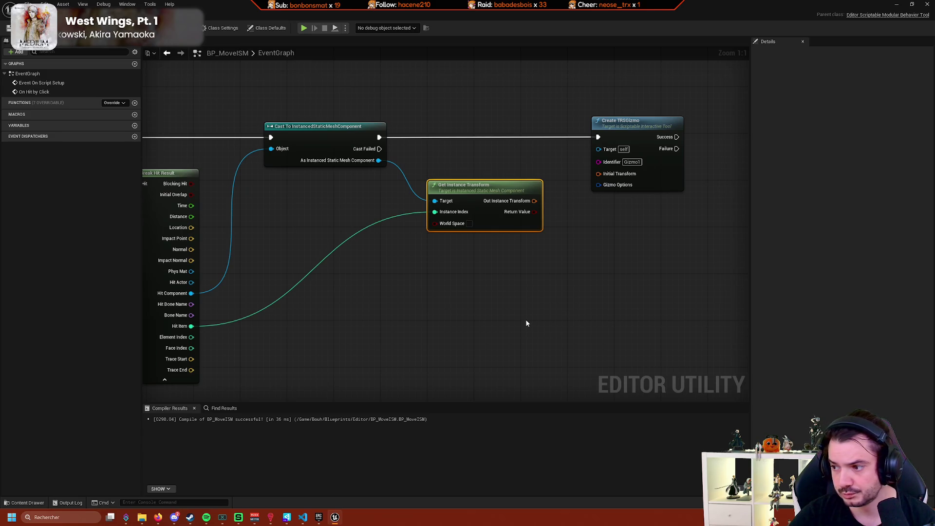
Wire Get Instance Transform's Out Instance Transform into Create TRSGizmo's Initial Transform and enable World Space.
drag(485, 363, 492, 362)
drag(564, 309, 460, 341)
drag(434, 232, 503, 206)
mouse_move(513, 254)
mouse_down()
mouse_move(500, 280)
mouse_move(474, 299)
mouse_move(457, 262)
mouse_move(432, 276)
mouse_up()
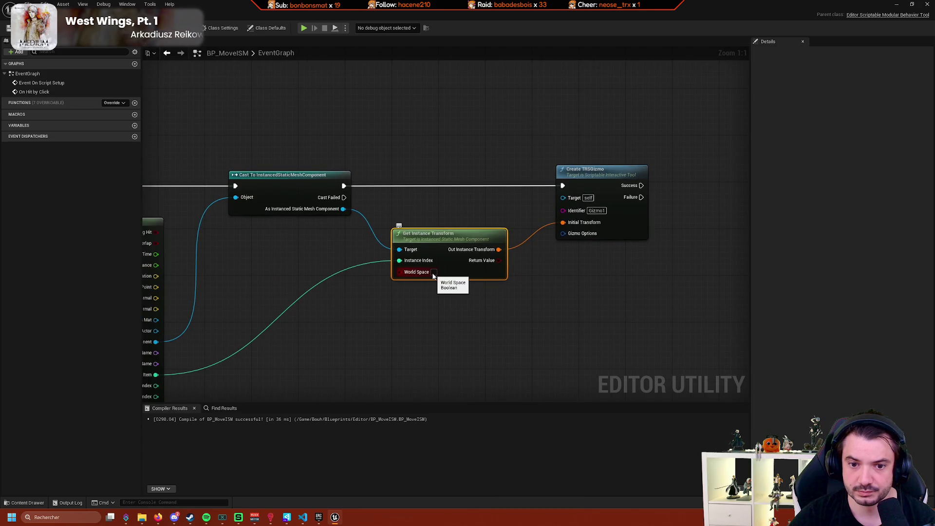
click(434, 272)
drag(489, 293, 426, 298)
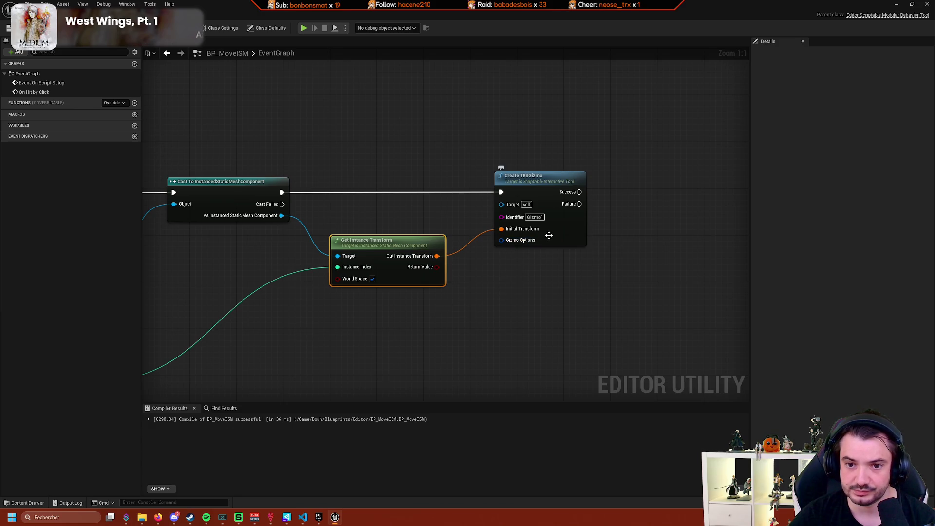
scroll(532, 265, down, 7)
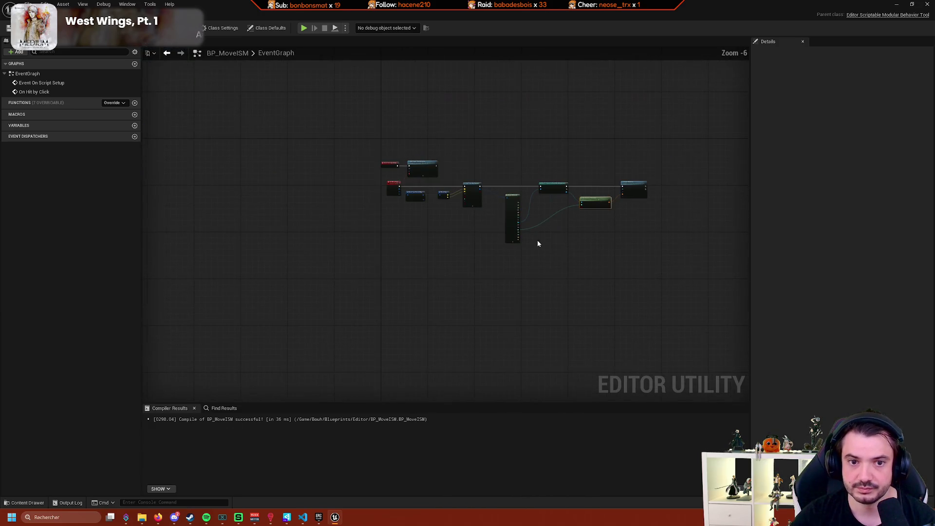
scroll(402, 222, up, 3)
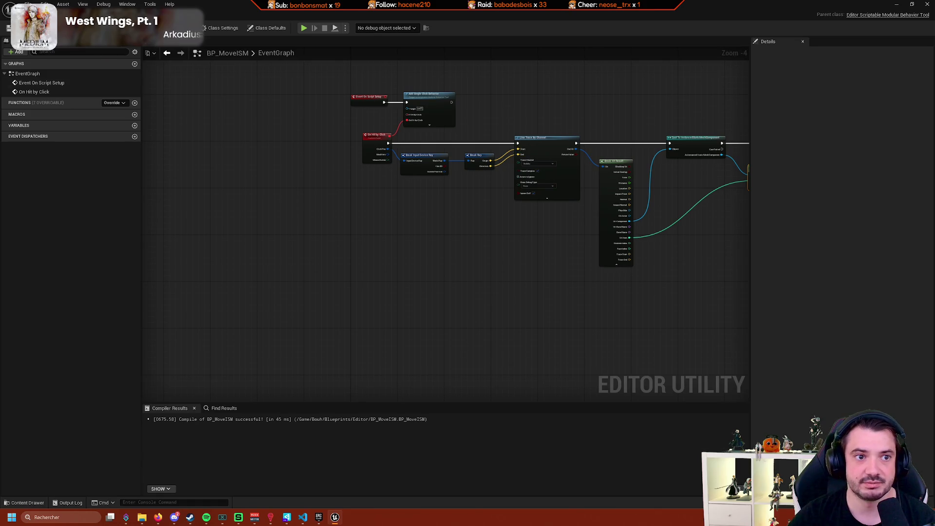
key(alt+Tab)
Browse the Content Drawer to Content/Bouh/Levels and open the TestForest level.
click(27, 502)
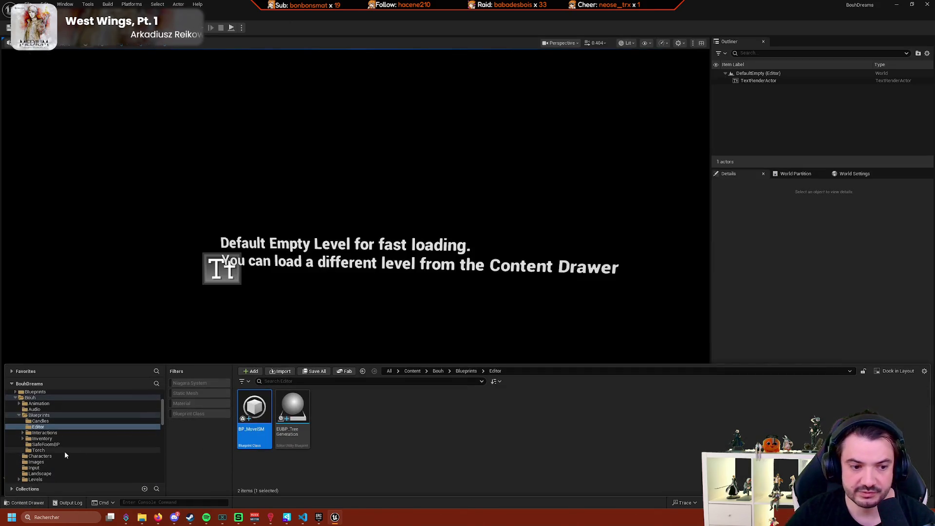
click(75, 444)
scroll(75, 445, down, 3)
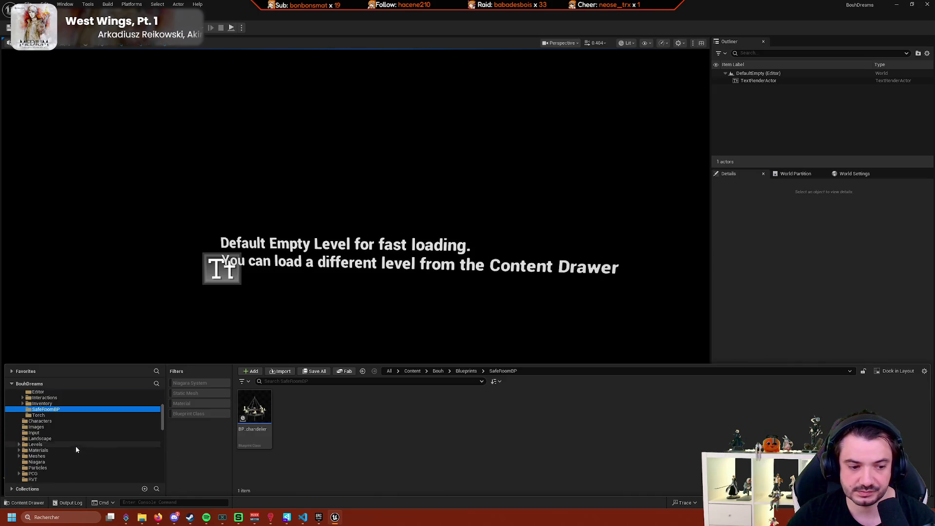
scroll(66, 433, up, 2)
click(67, 409)
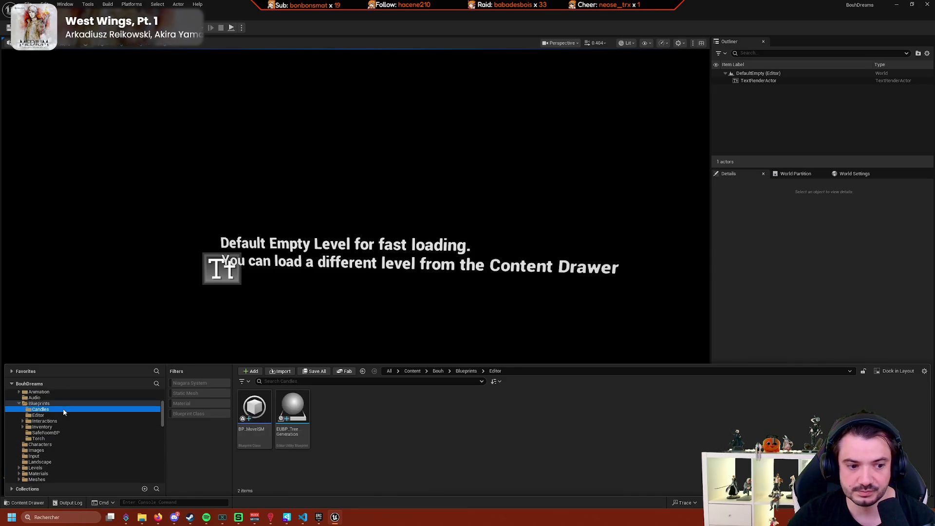
click(68, 404)
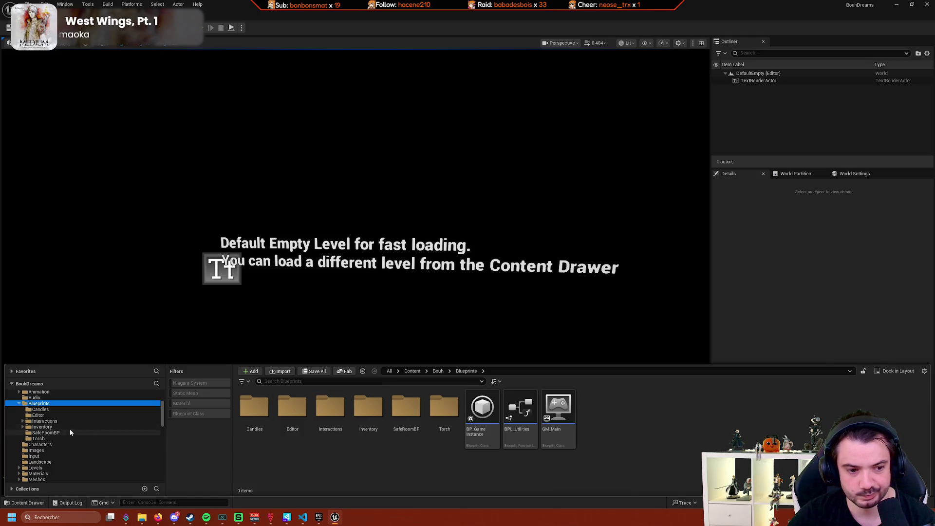
scroll(54, 433, up, 3)
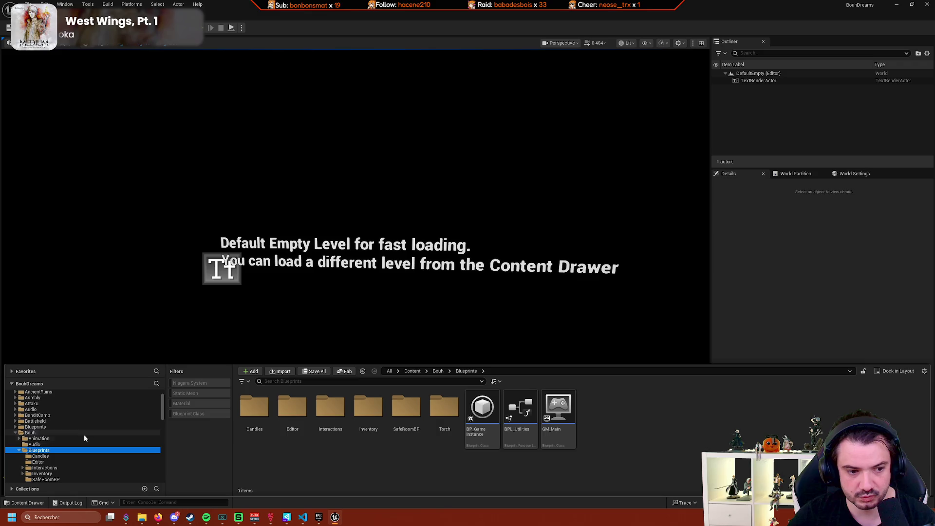
scroll(53, 438, down, 5)
click(58, 432)
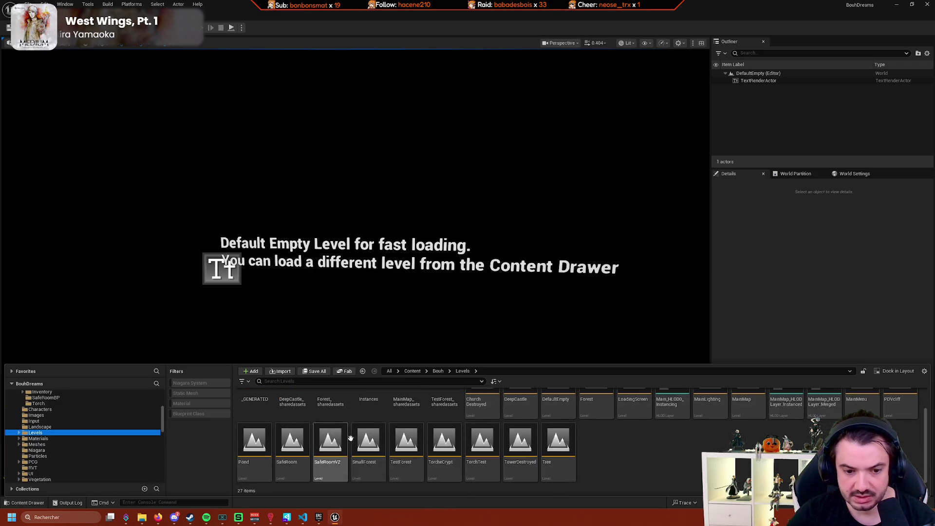
scroll(731, 446, up, 2)
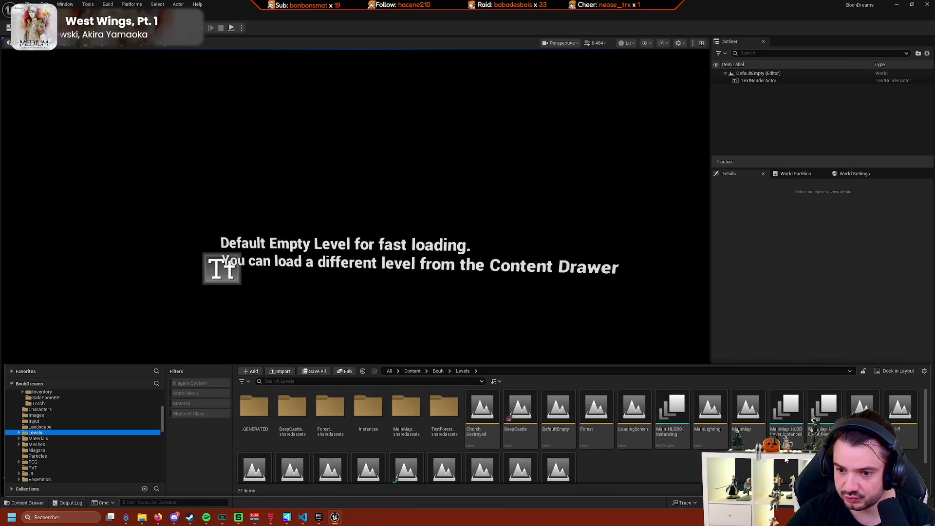
scroll(439, 438, down, 2)
double_click(419, 441)
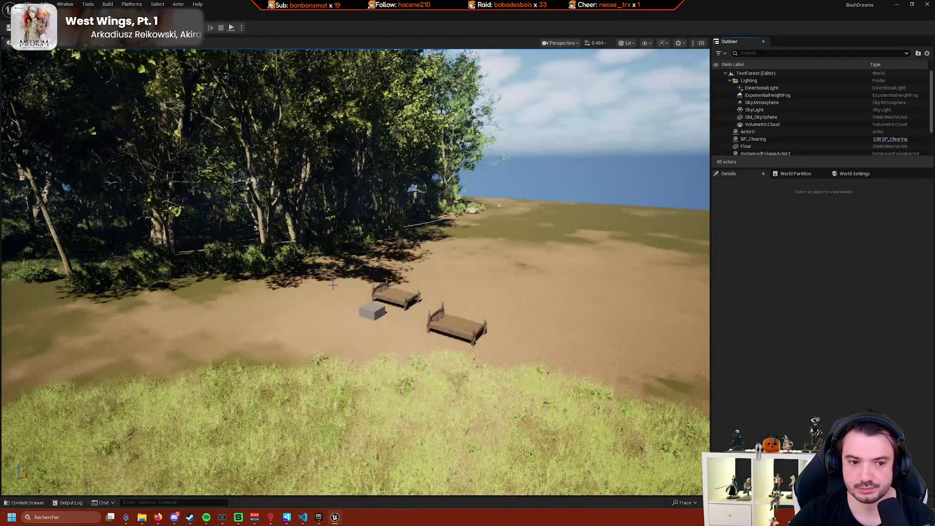
Switch the editor to Scriptable Tools mode and start the BP Move ISM tool.
drag(333, 285, 409, 285)
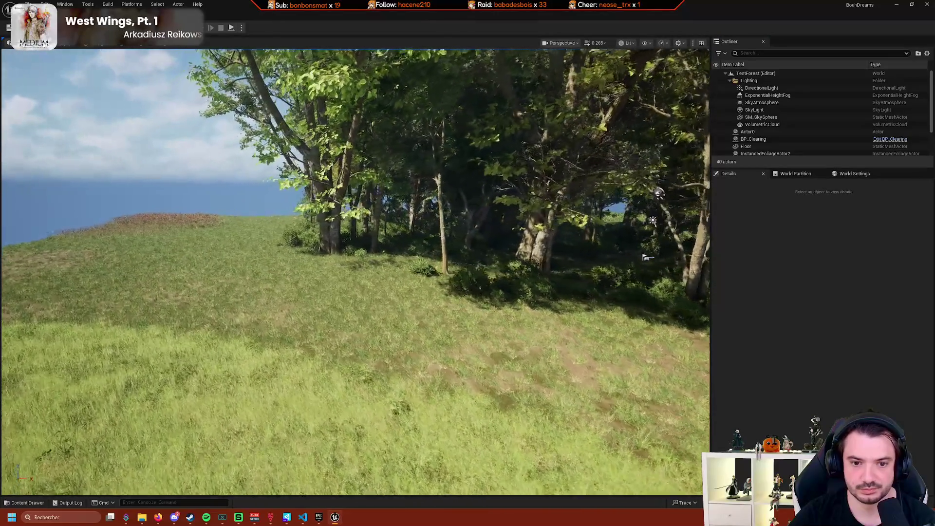
drag(146, 414, 133, 414)
click(41, 504)
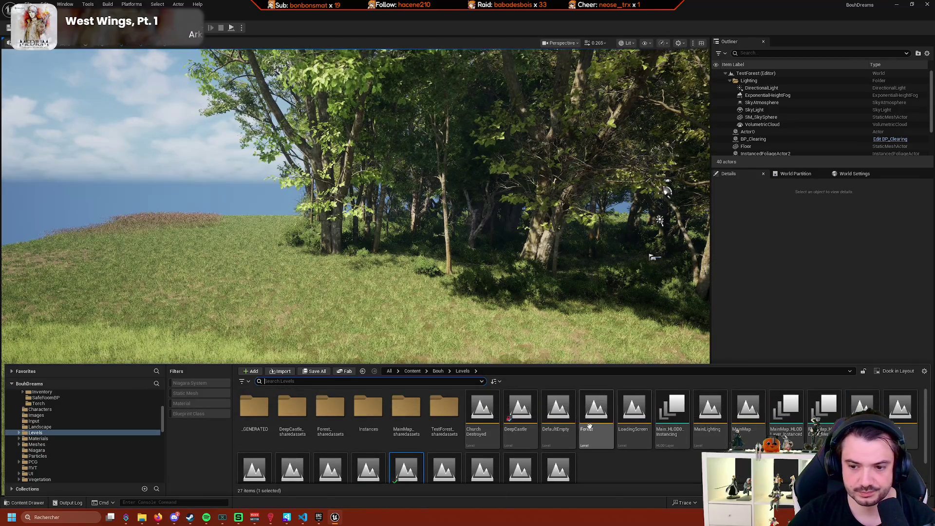
click(54, 28)
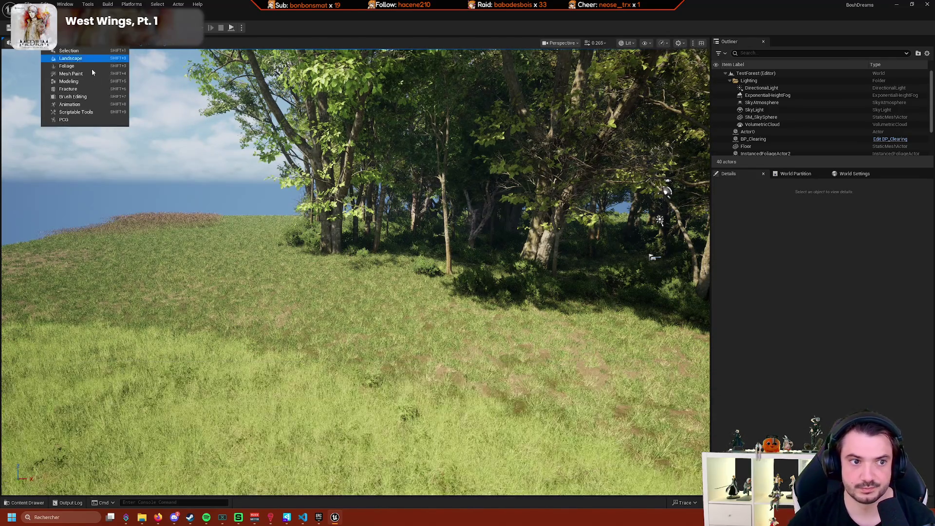
click(99, 116)
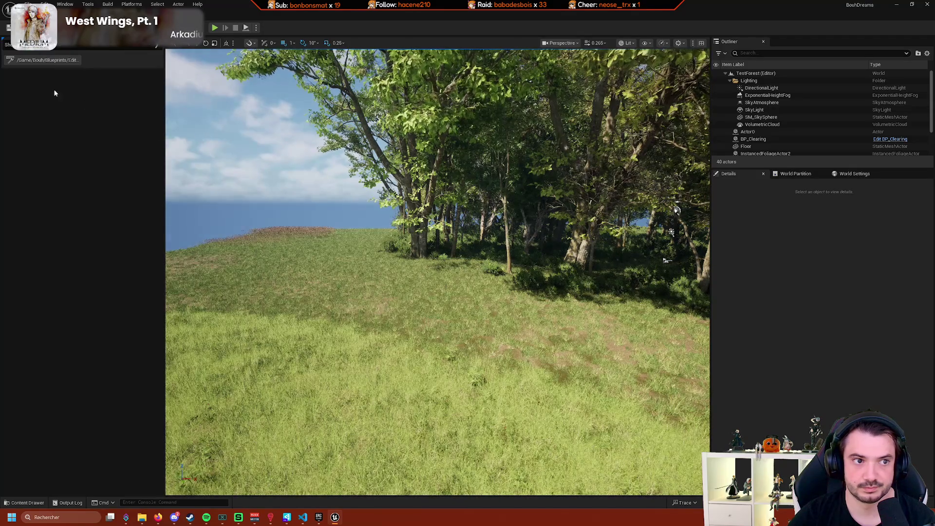
click(43, 60)
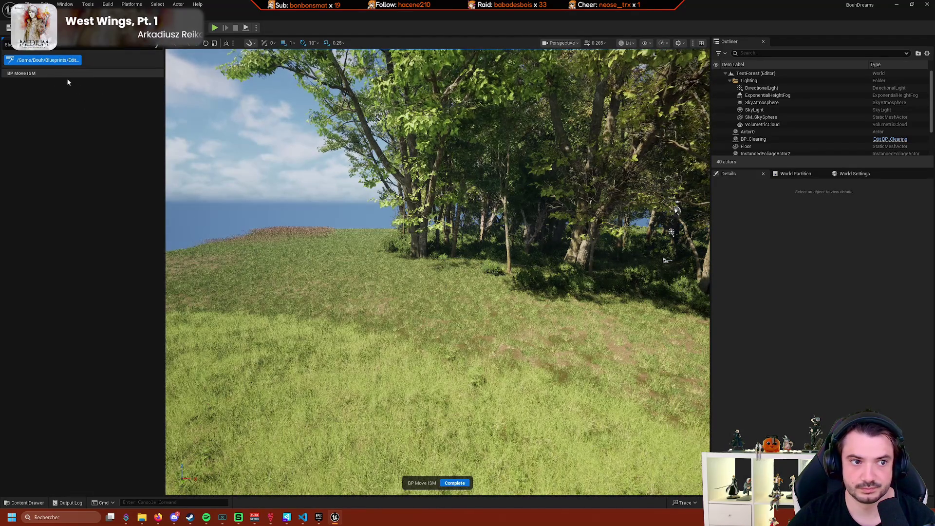
Test the tool by clicking trees in the PCG forest, then return to the BP_MoveISM graph.
mouse_move(666, 261)
mouse_down()
mouse_move(545, 271)
mouse_move(333, 208)
mouse_move(375, 294)
mouse_up()
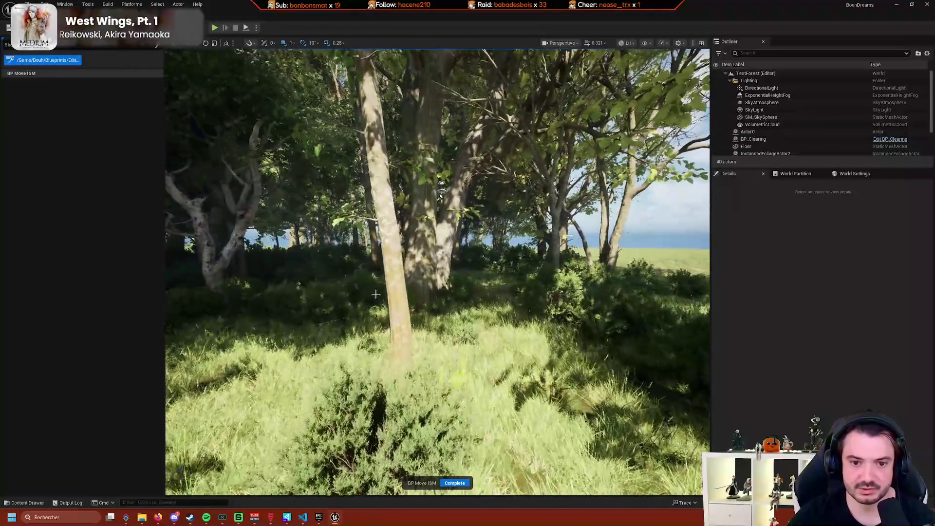
click(396, 276)
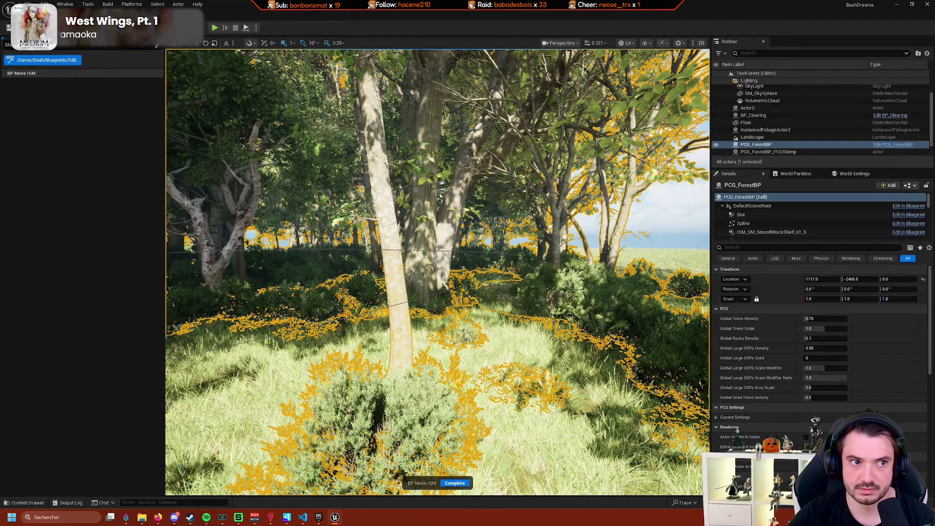
drag(390, 292, 390, 272)
click(398, 269)
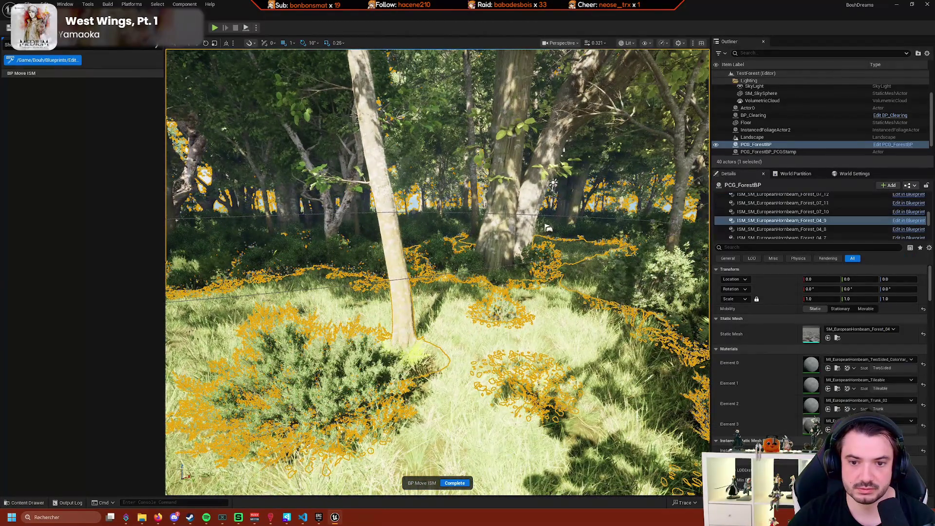
click(397, 269)
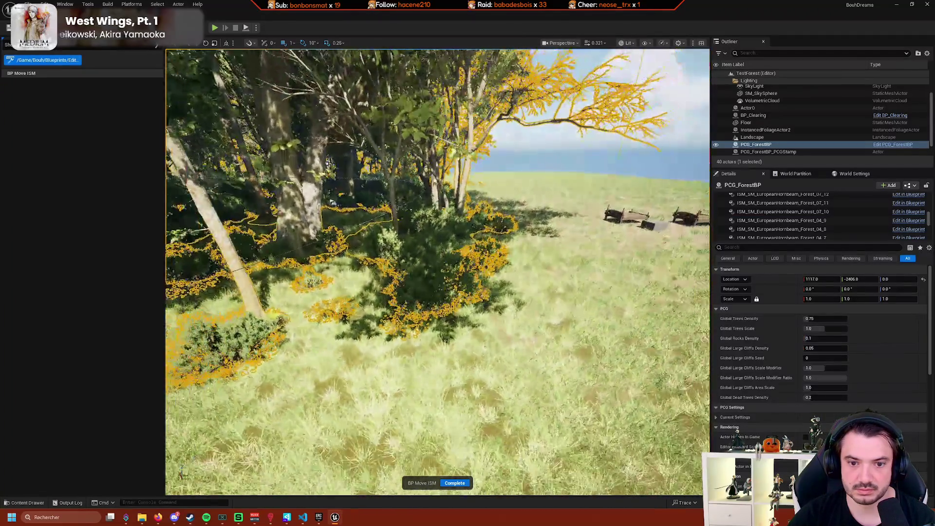
mouse_move(390, 272)
mouse_down()
mouse_move(389, 243)
mouse_move(358, 241)
mouse_move(389, 241)
mouse_move(361, 241)
mouse_up()
drag(640, 263, 586, 258)
click(586, 258)
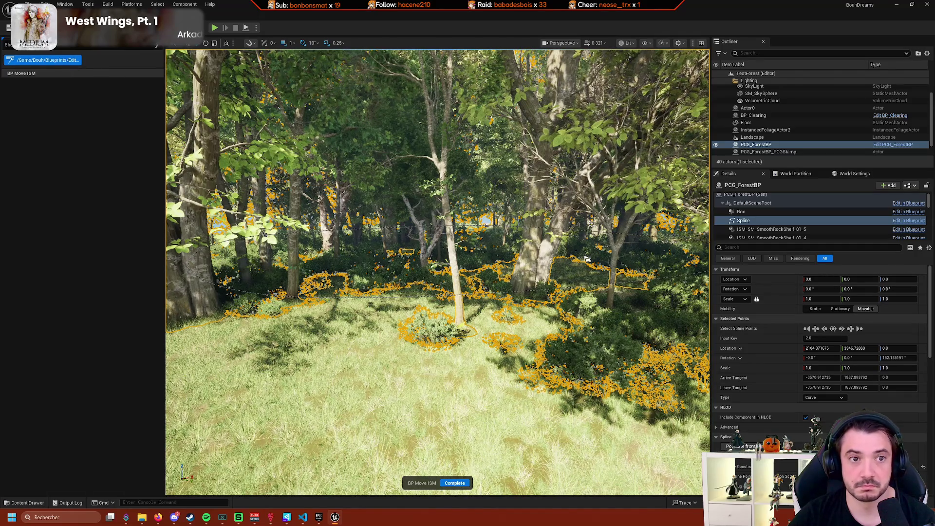
key(alt+Tab)
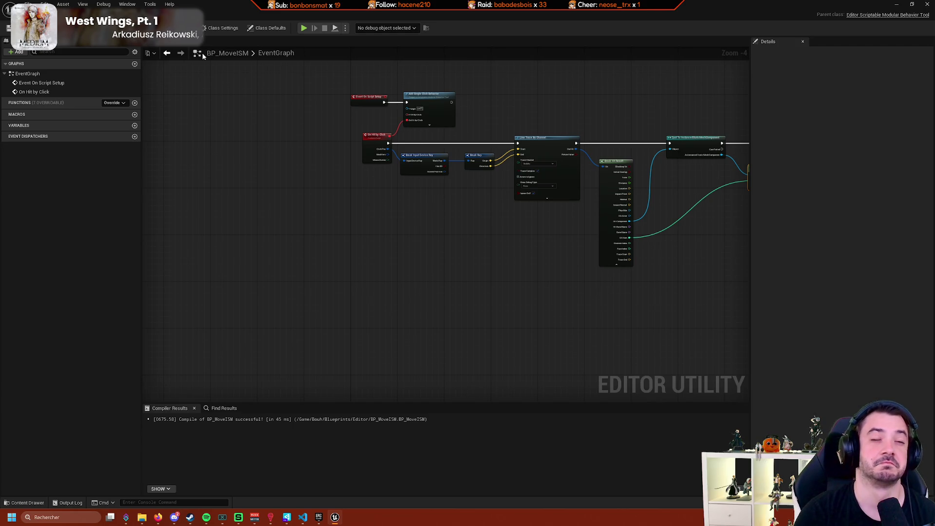
Create and name a custom event bound to the If Hit by Click delegate.
scroll(198, 111, up, 3)
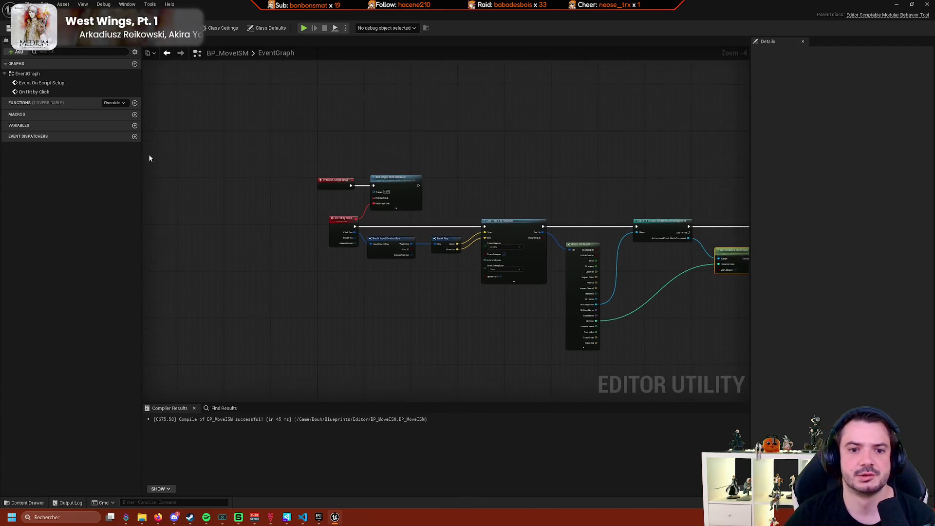
mouse_move(577, 219)
mouse_down()
mouse_move(501, 194)
mouse_move(530, 131)
mouse_up()
scroll(530, 131, up, 1)
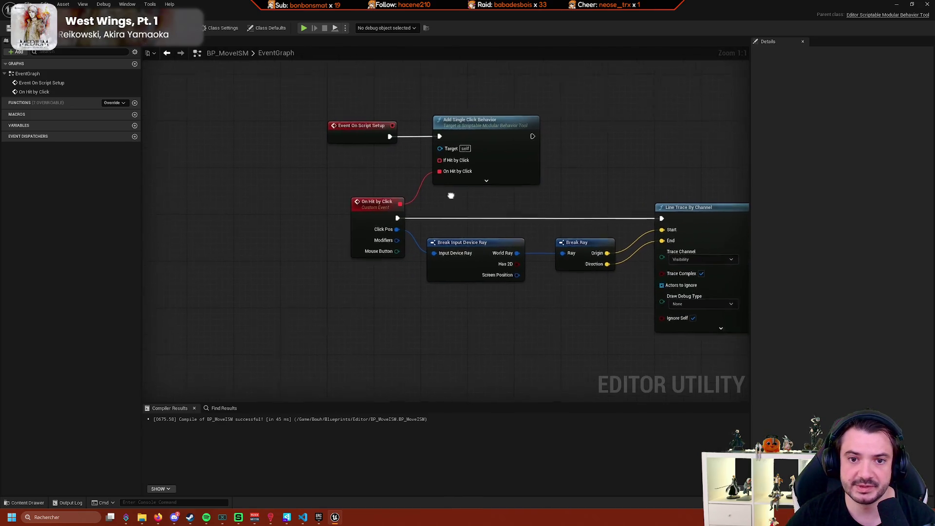
drag(465, 163, 426, 208)
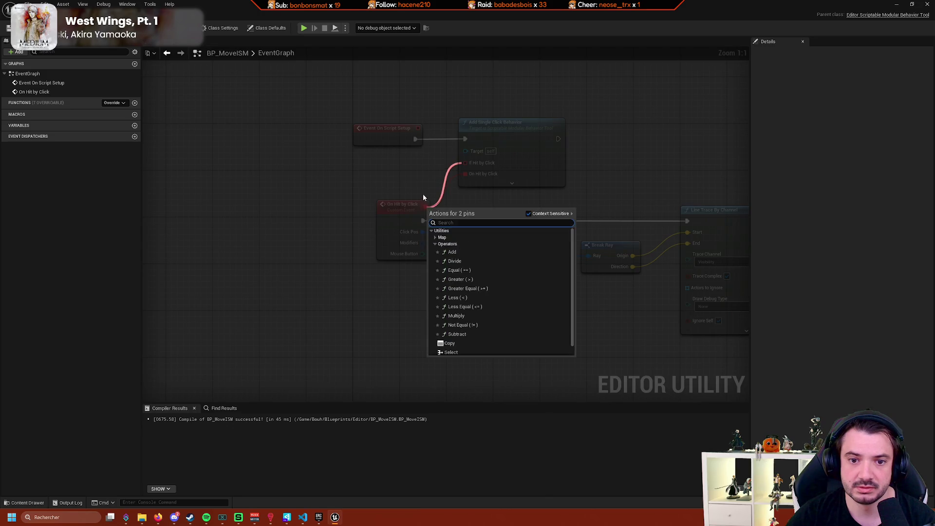
key(Escape)
drag(465, 163, 335, 174)
text(add custom)
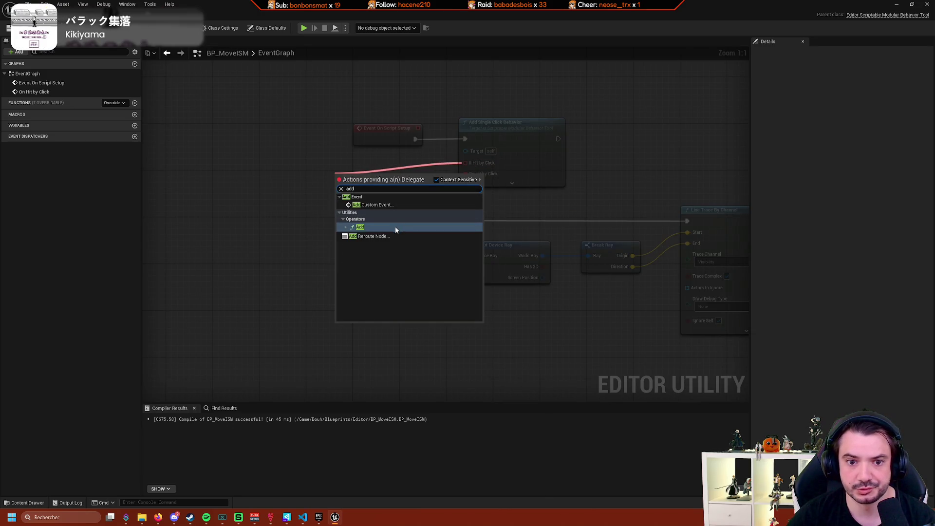
click(395, 237)
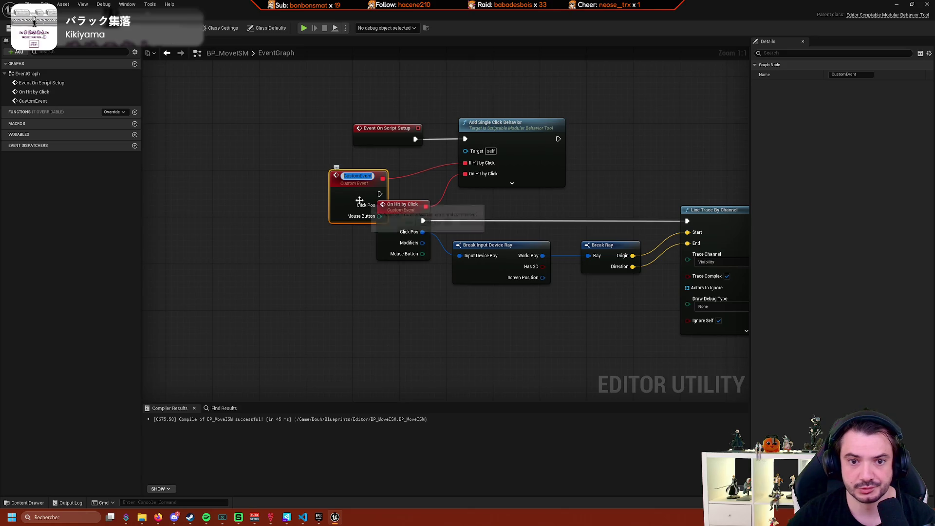
text(U)
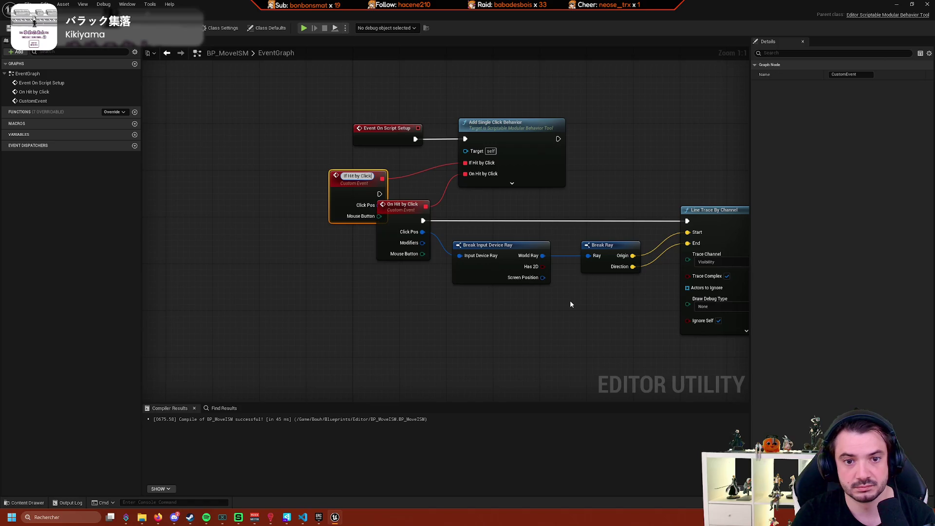
key(Return)
Wire the new event into the line trace, place it below If Hit by Click, and compile to see the signature error.
mouse_move(373, 191)
mouse_down()
mouse_move(628, 227)
mouse_move(687, 221)
mouse_up()
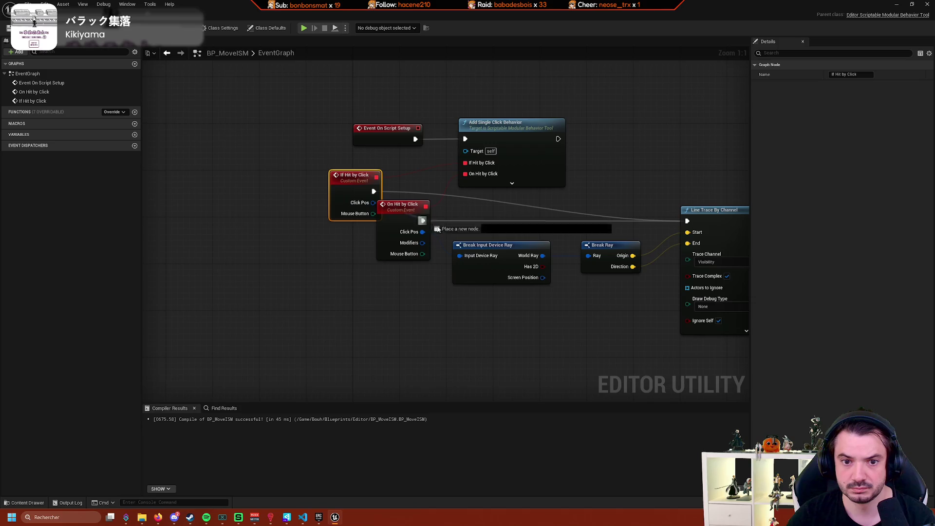
mouse_move(403, 211)
mouse_down()
mouse_move(362, 256)
mouse_move(362, 246)
mouse_up()
key(F7)
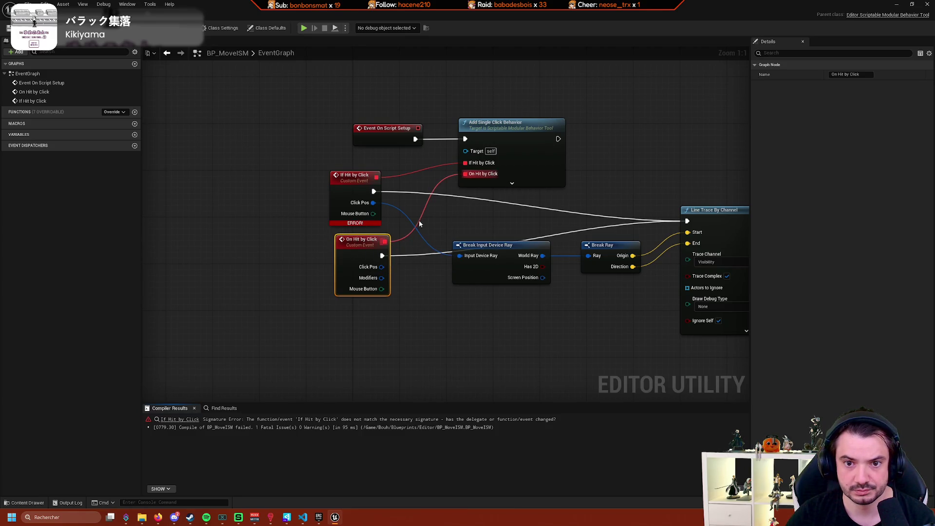
mouse_move(367, 223)
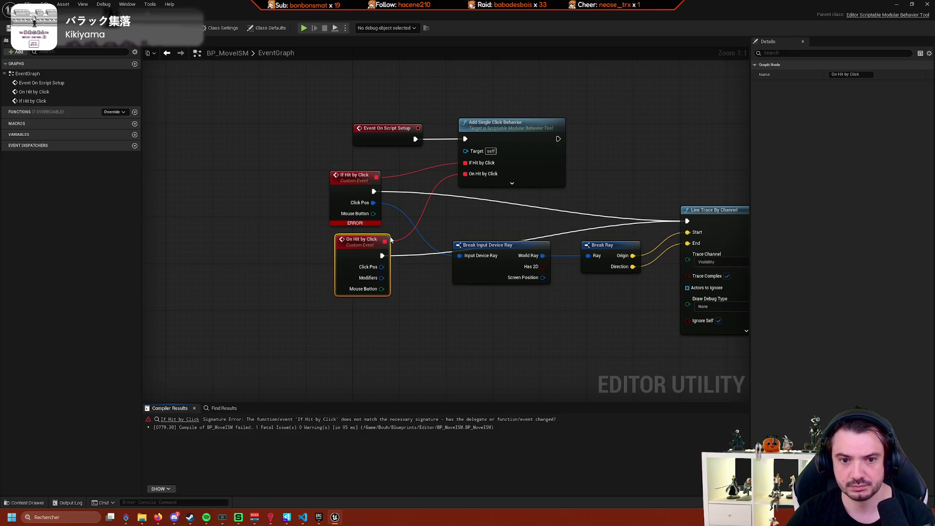
Delete the On Hit by Click event and rebuild Break Input Device Ray from Click Pos into Break Ray.
key(Delete)
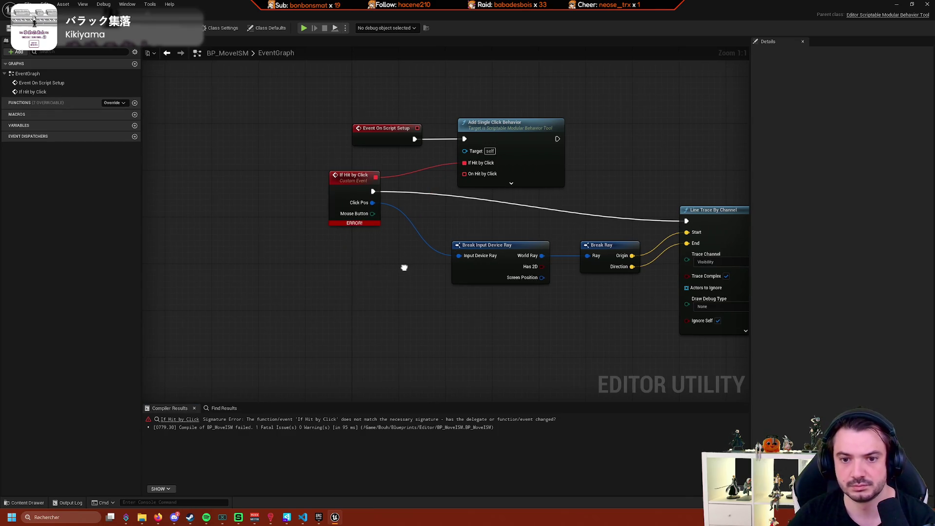
double_click(400, 217)
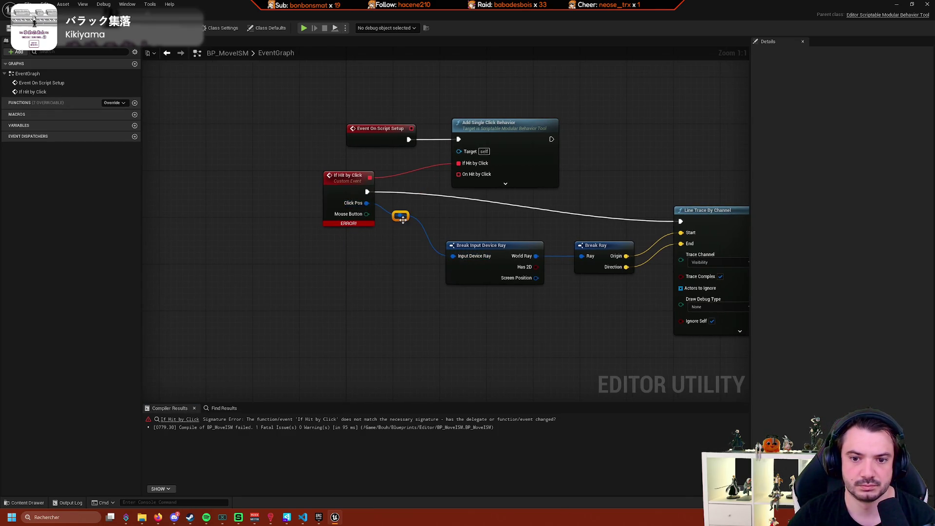
mouse_move(367, 203)
mouse_down()
mouse_move(413, 294)
mouse_move(405, 302)
mouse_move(580, 255)
mouse_up()
text(break)
key(Return)
click(487, 245)
key(Delete)
mouse_move(365, 302)
mouse_down()
mouse_move(497, 272)
mouse_move(367, 202)
mouse_up()
drag(395, 297, 447, 238)
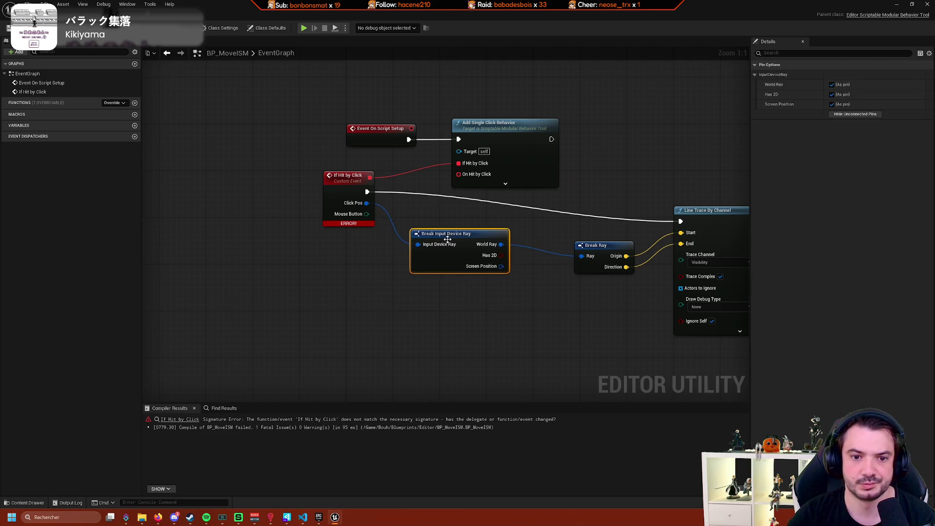
Replace If Hit by Click with a bound CustomEvent wired into Line Trace By Channel.
click(333, 175)
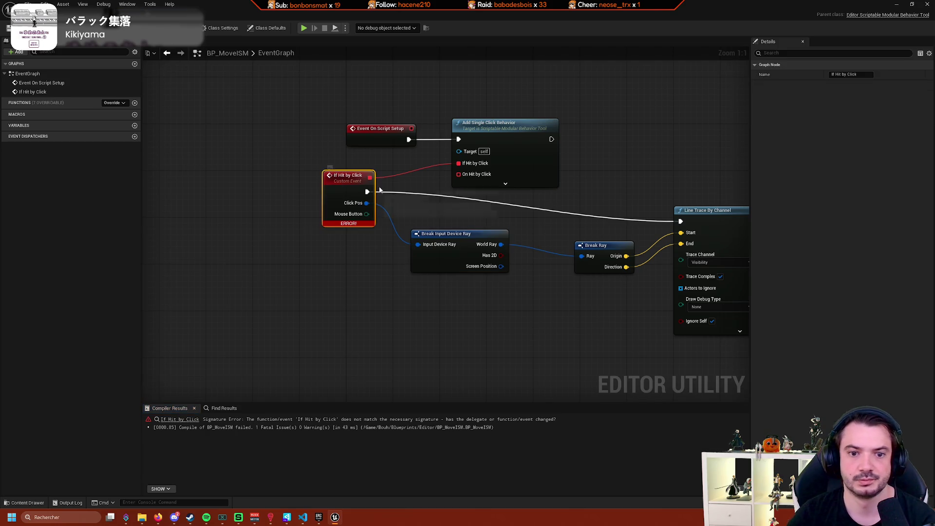
key(Delete)
drag(458, 163, 335, 195)
text(addd)
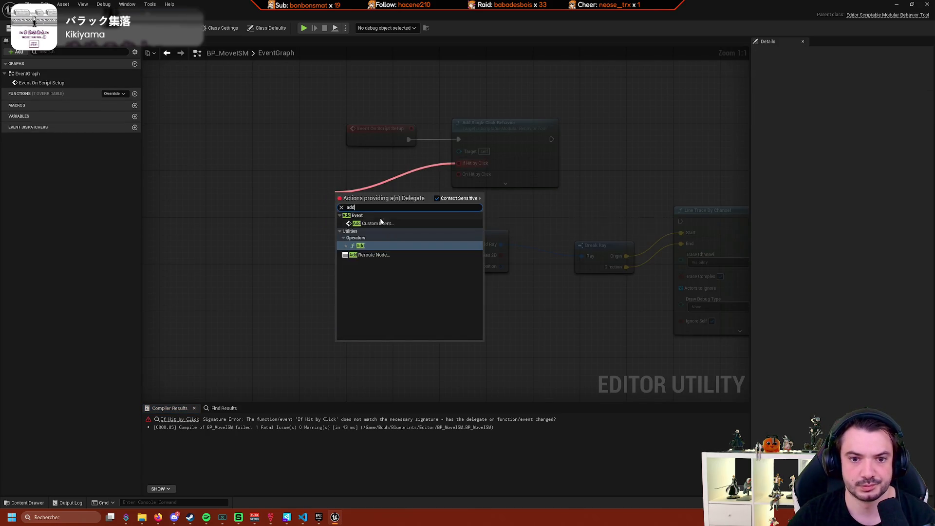
key(BackSpace)
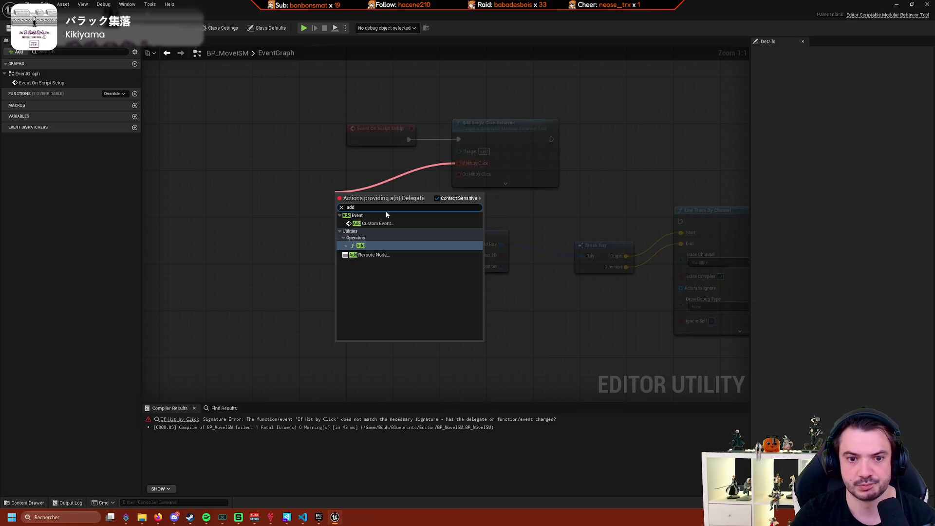
click(375, 223)
drag(378, 220, 405, 243)
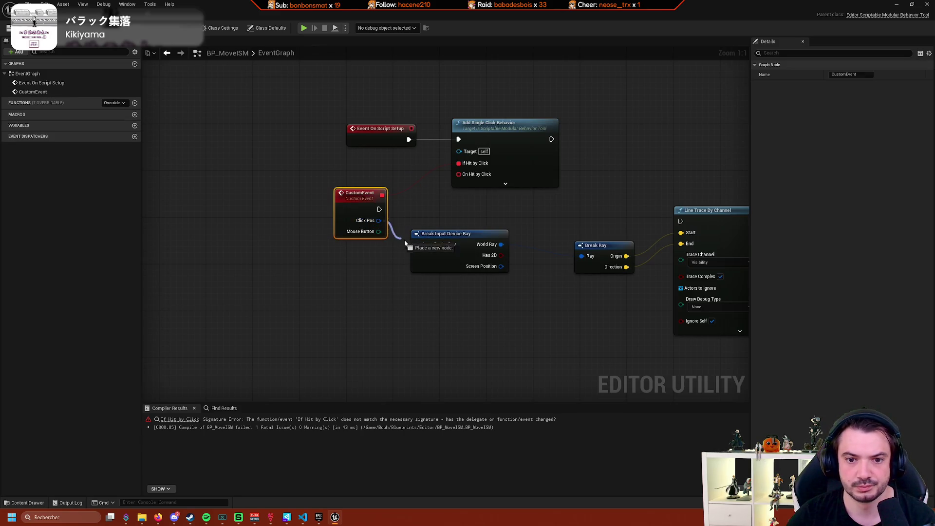
drag(379, 209, 687, 223)
click(487, 222)
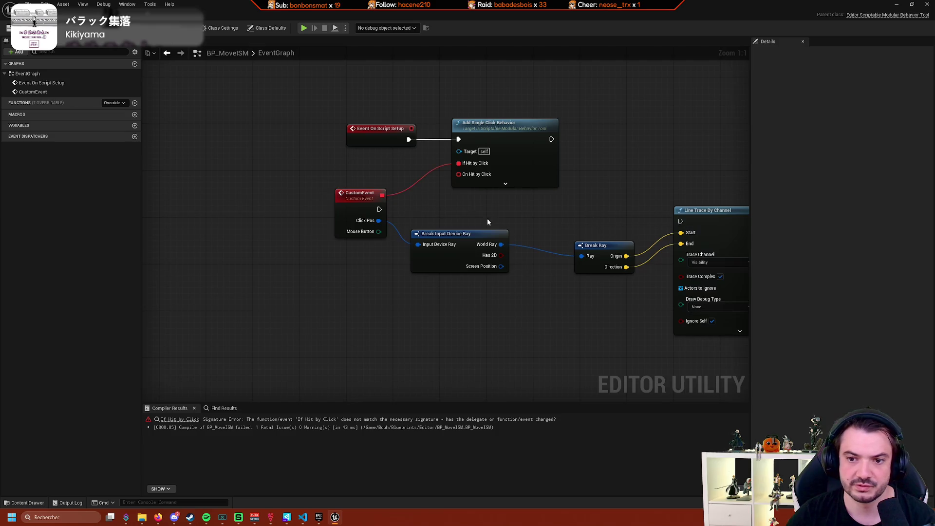
drag(379, 210, 680, 222)
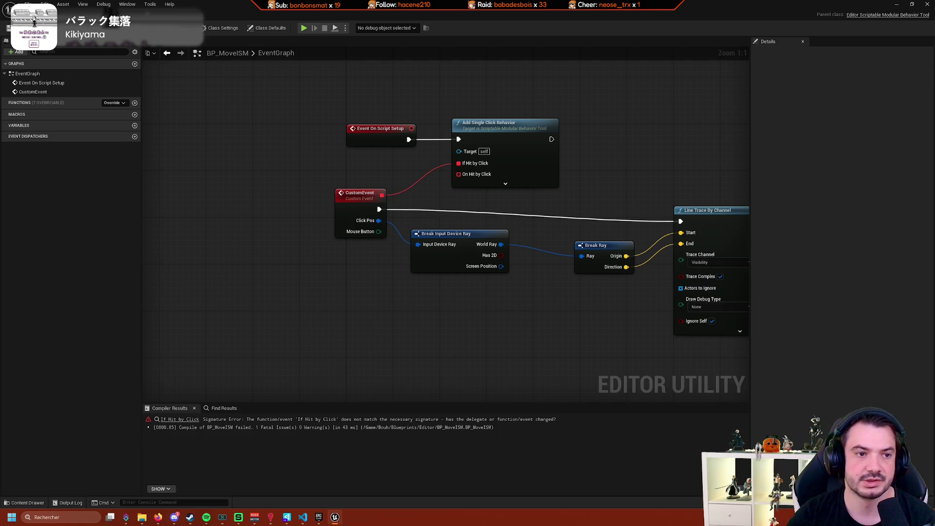
Compile, inspect the CustomEvent error, and check Add Single Click Behavior's advanced inputs.
click(17, 28)
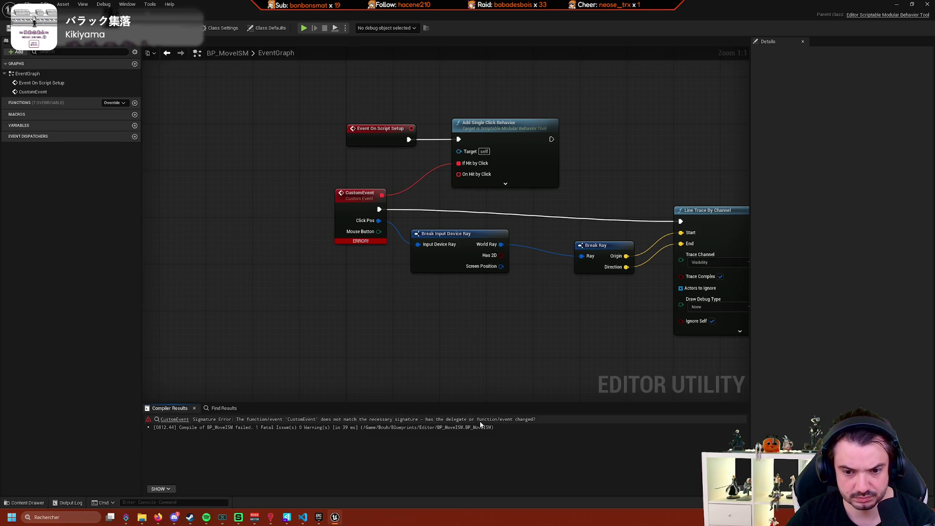
click(175, 419)
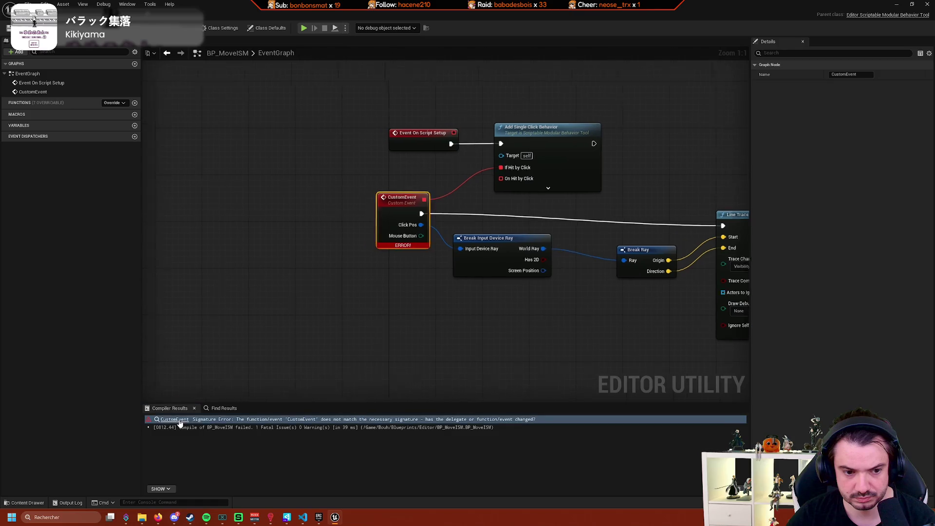
mouse_move(453, 248)
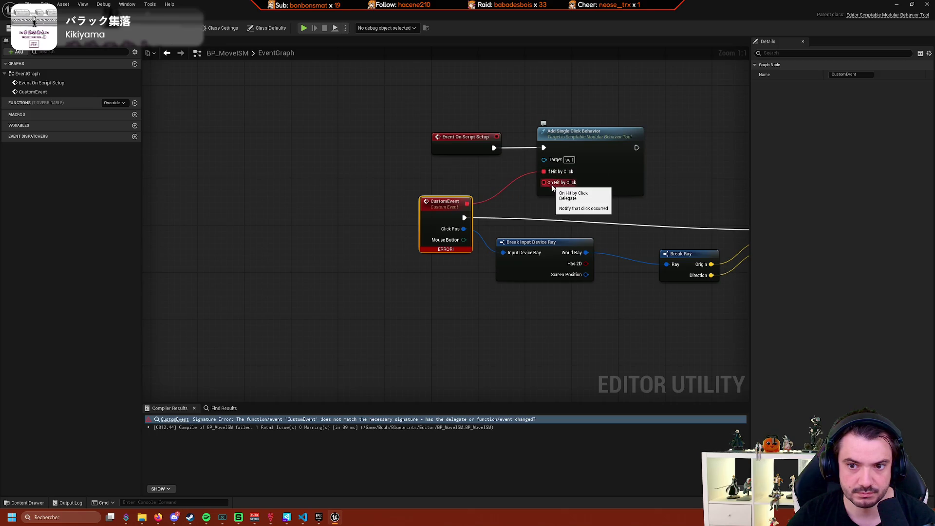
click(590, 193)
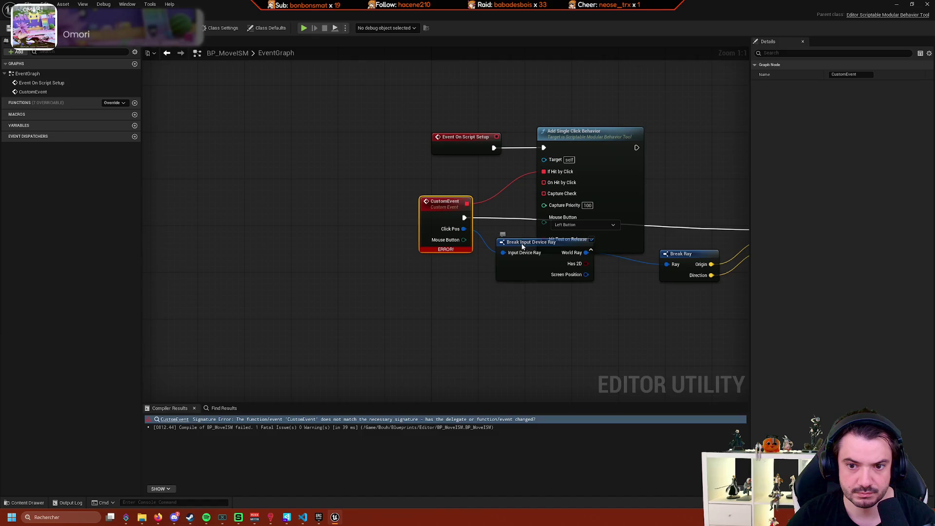
drag(506, 239, 517, 279)
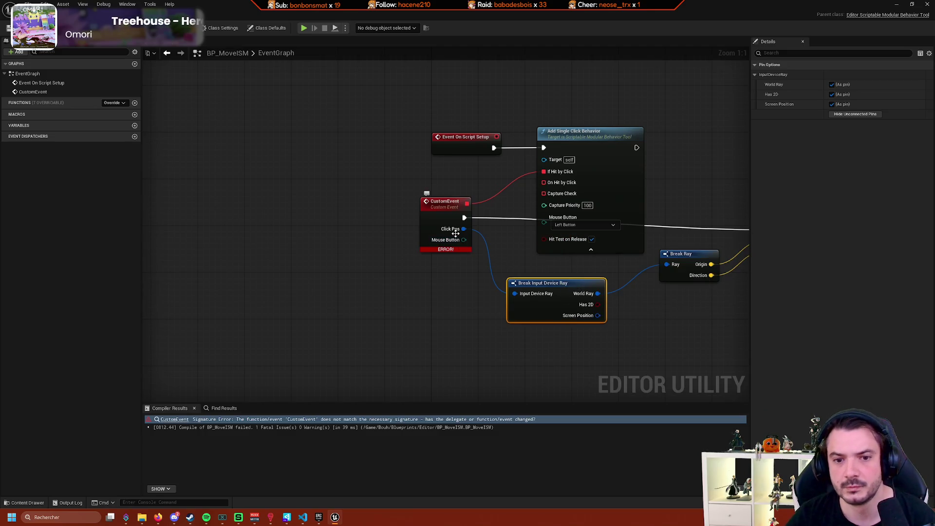
mouse_move(457, 251)
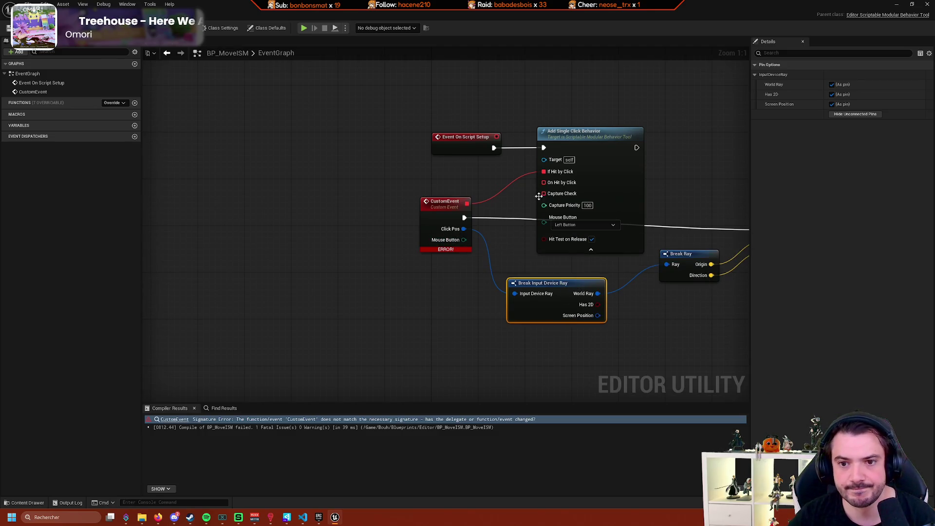
click(590, 249)
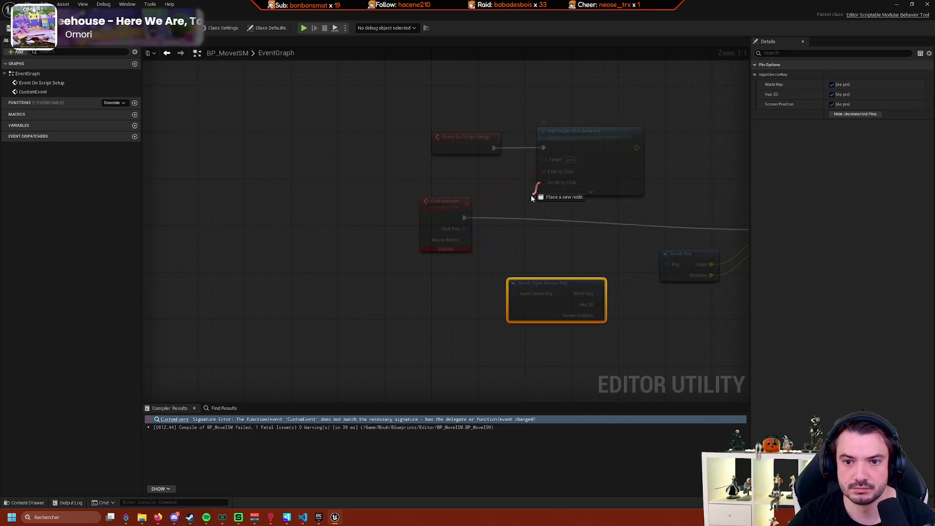
Try binding a custom event to On Hit by Click, then delete both custom event nodes.
drag(543, 183, 442, 295)
click(459, 318)
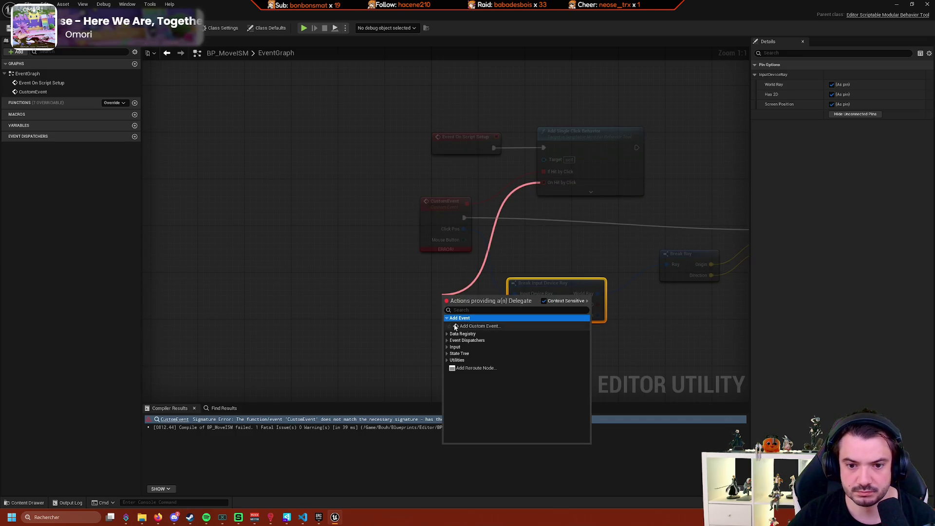
click(466, 325)
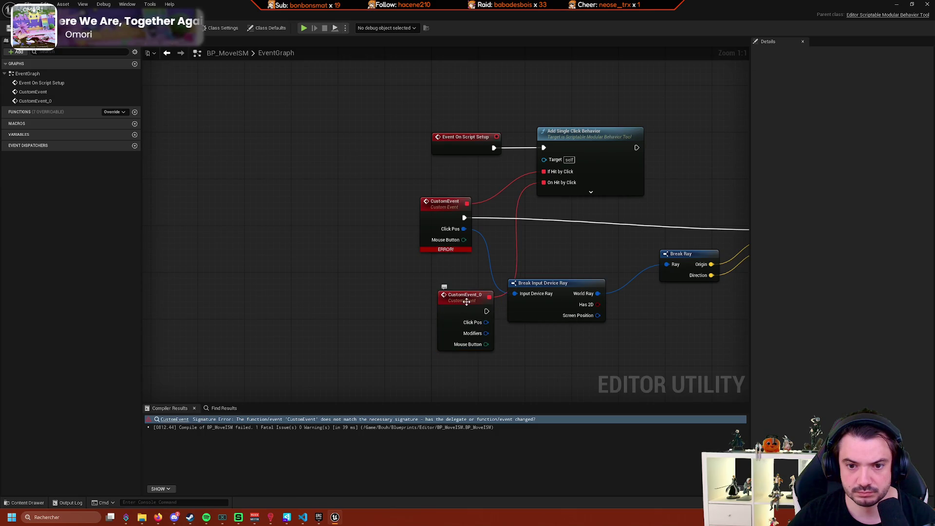
mouse_move(543, 171)
mouse_down()
mouse_move(493, 293)
mouse_move(417, 289)
mouse_up()
click(457, 300)
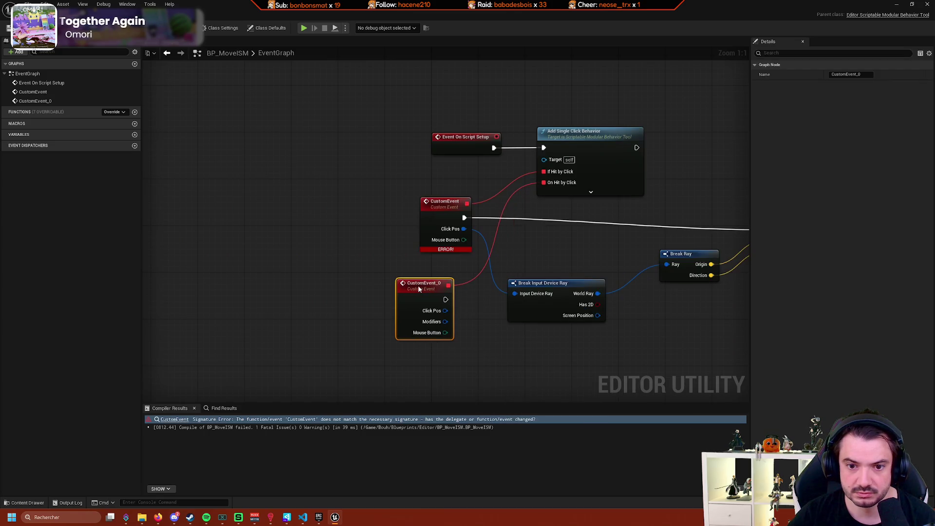
drag(543, 171, 449, 289)
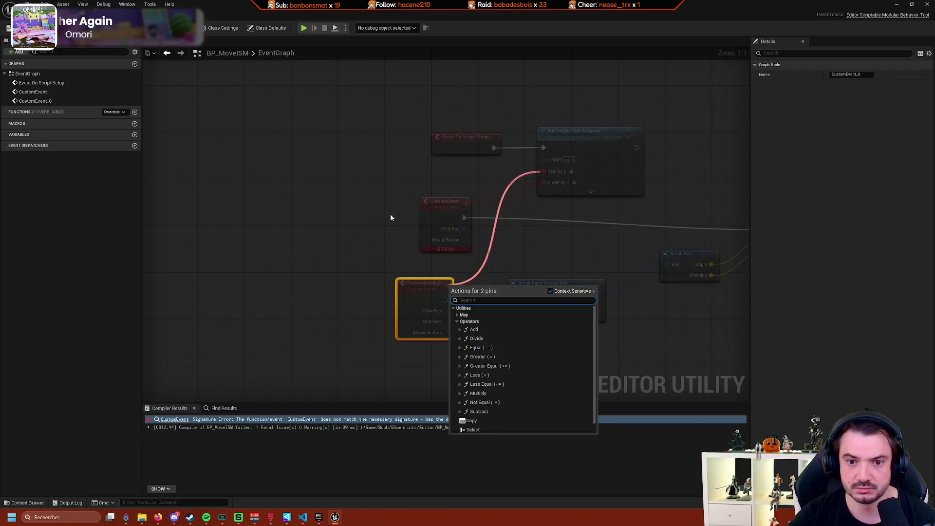
drag(390, 214, 433, 358)
key(Delete)
key(F7)
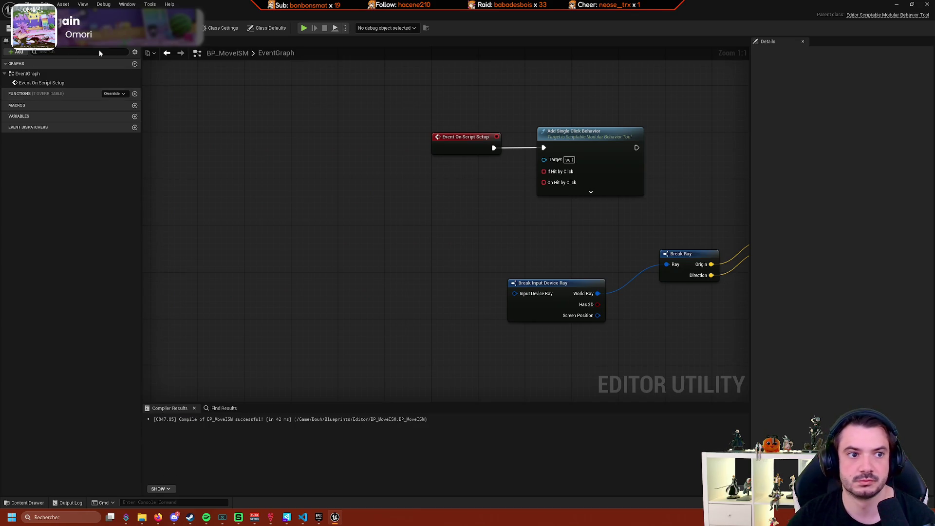
mouse_move(544, 171)
mouse_down()
mouse_move(415, 208)
mouse_move(431, 203)
mouse_up()
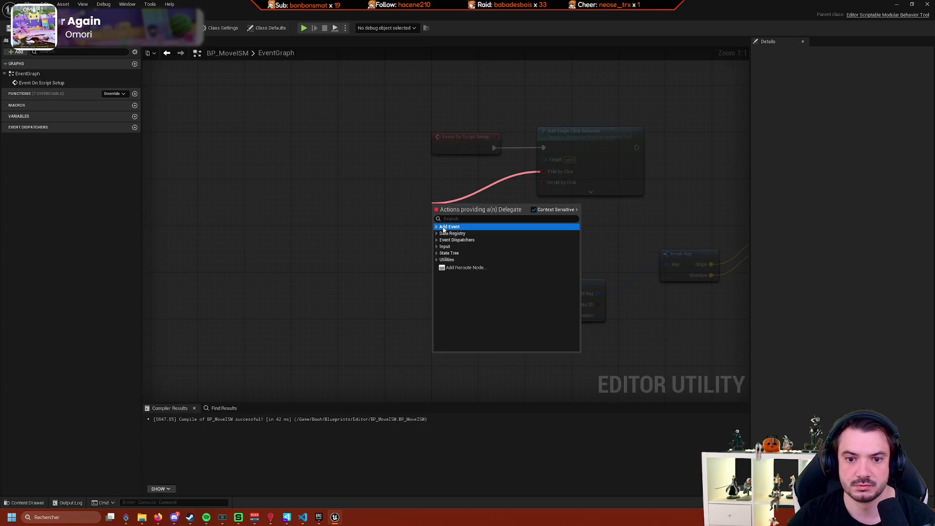
click(469, 235)
key(F7)
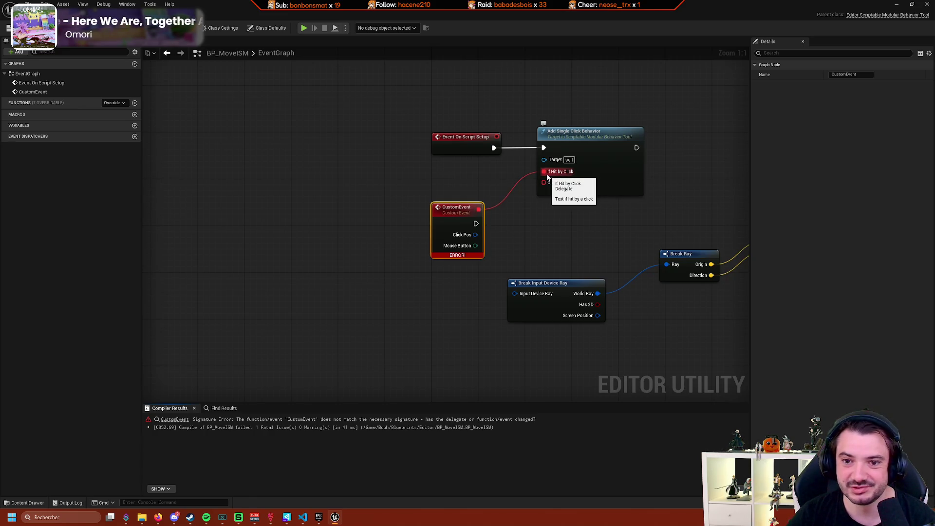
click(517, 236)
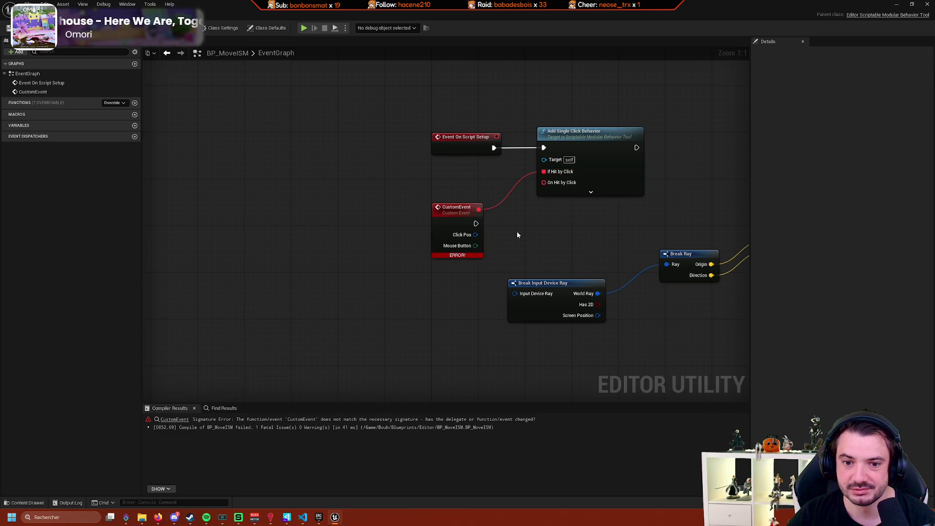
mouse_move(466, 256)
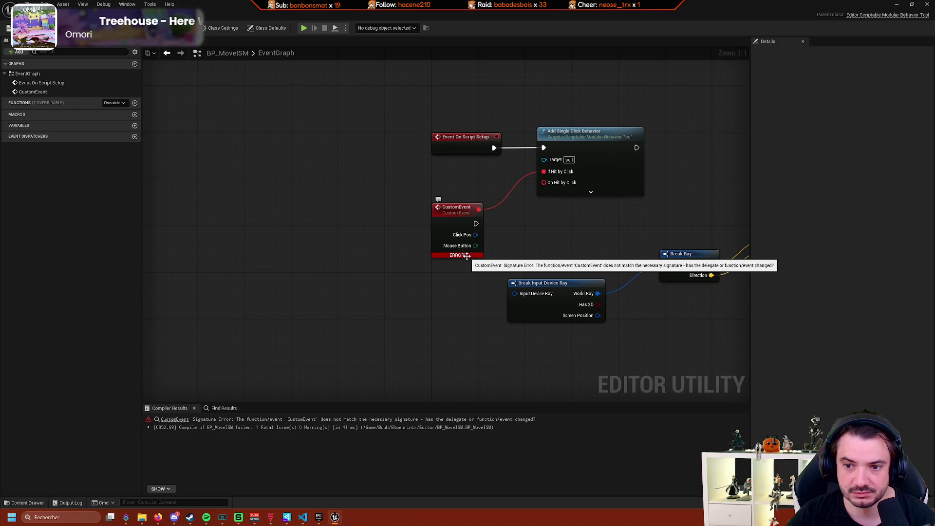
right_click(468, 214)
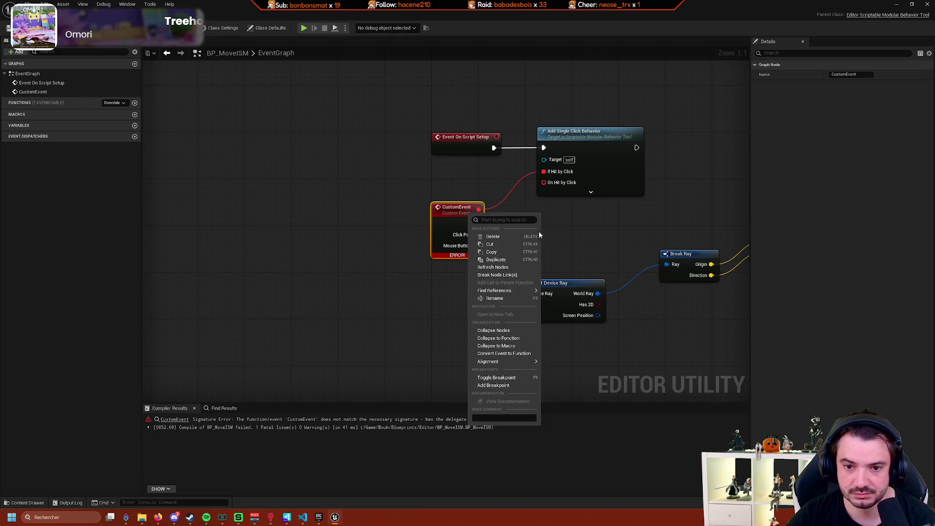
click(595, 236)
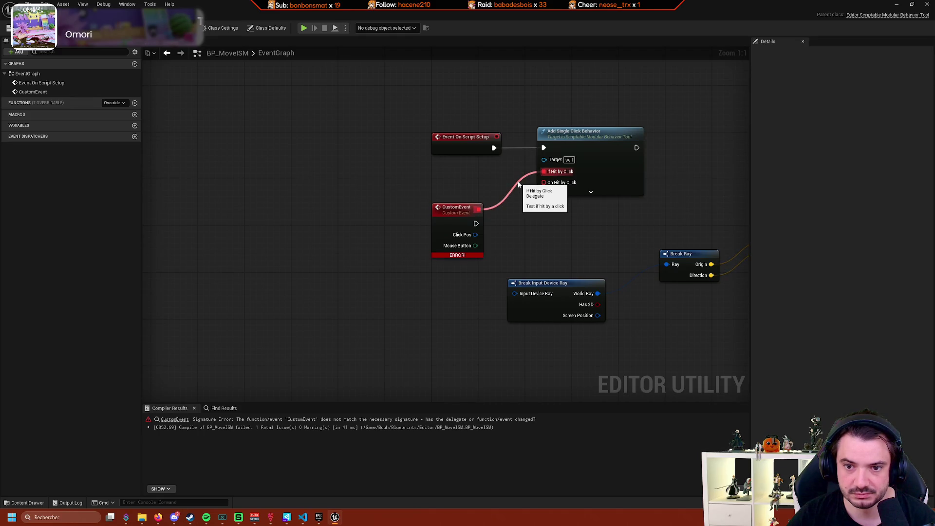
right_click(518, 184)
key(Escape)
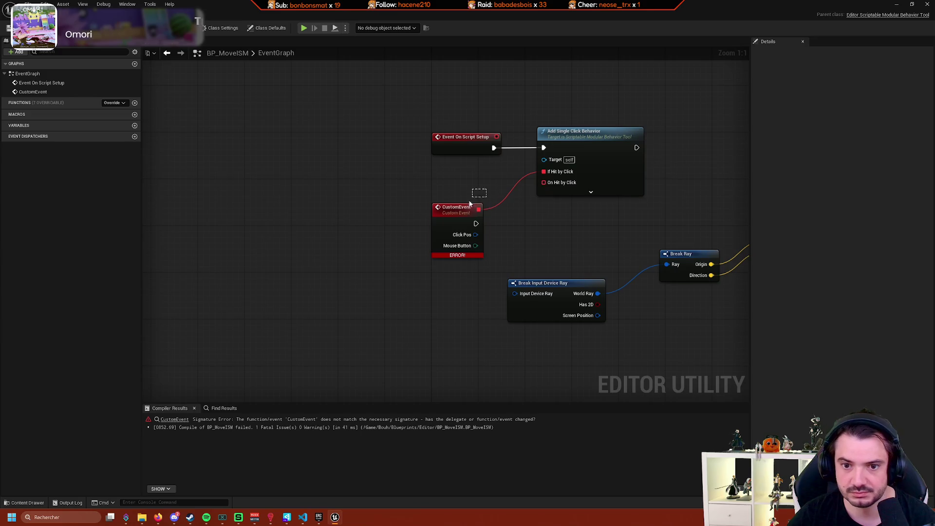
click(432, 239)
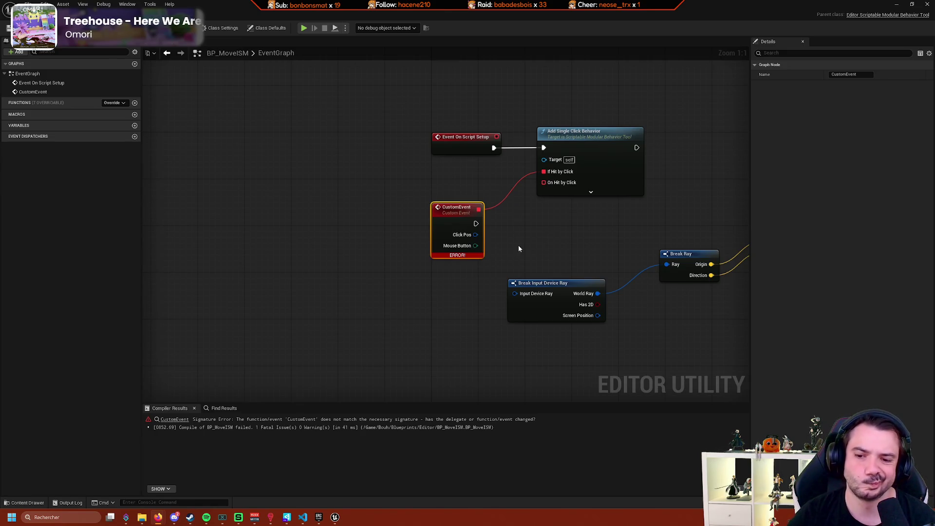
drag(518, 248, 407, 227)
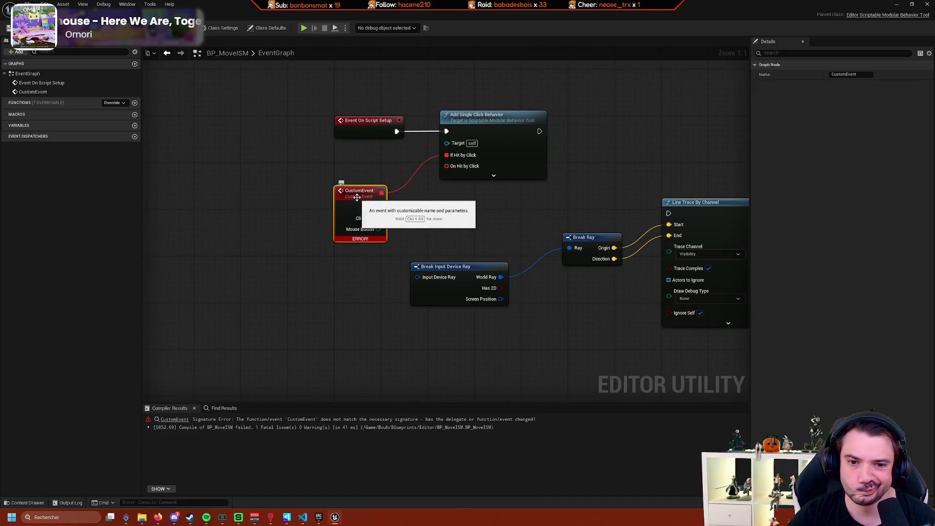
Replace the broken CustomEvent with a custom event bound to the delegate, named On Hit by Click.
key(Delete)
mouse_move(447, 166)
mouse_down()
mouse_move(434, 183)
mouse_move(316, 246)
mouse_up()
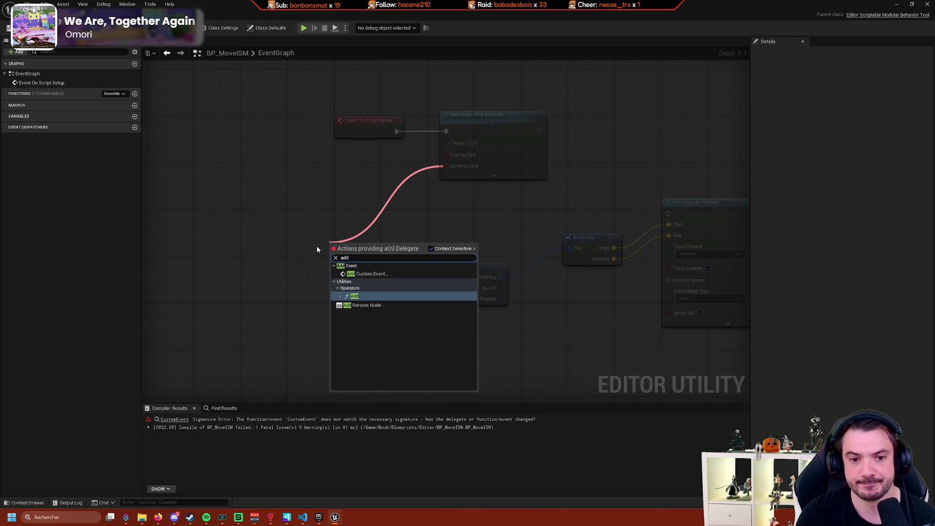
key(Up)
key(Return)
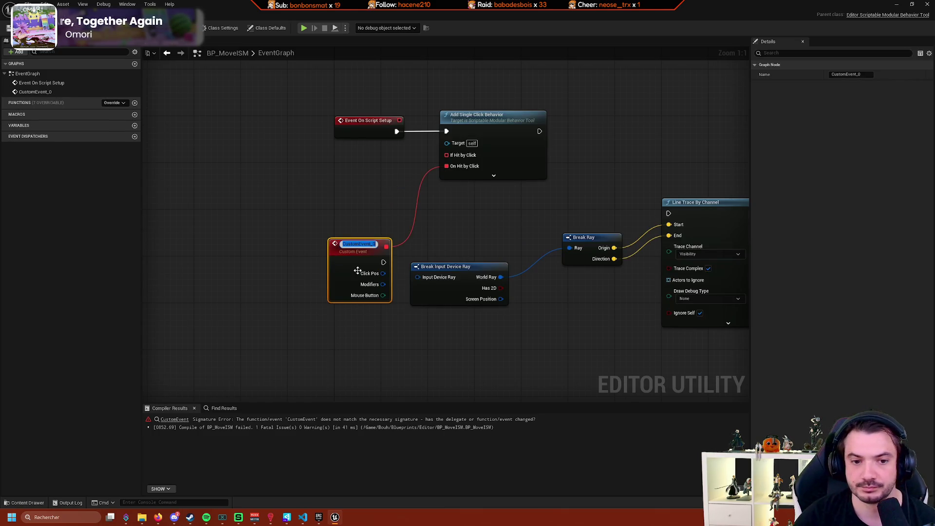
text(C)
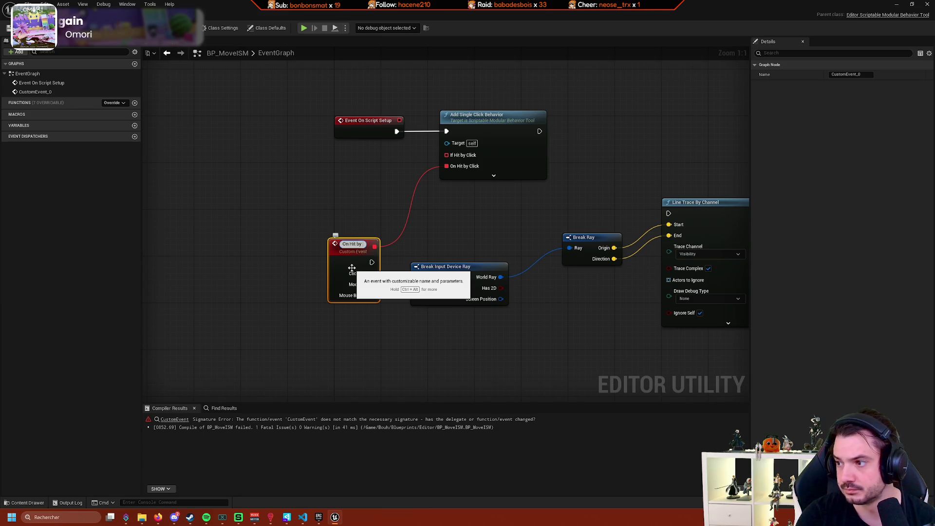
text(Click)
key(Return)
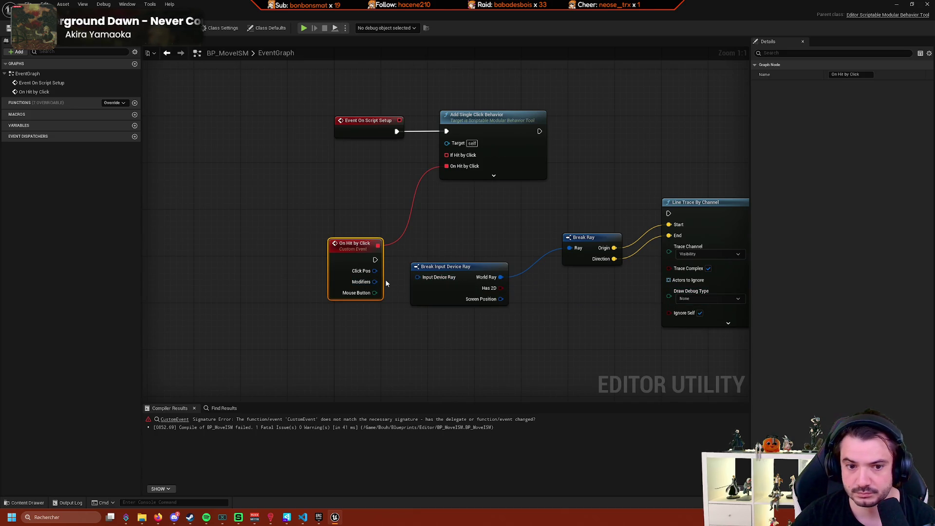
Add a Print String saying "Hello" between the event and Line Trace By Channel.
mouse_move(374, 271)
mouse_down()
mouse_move(420, 280)
mouse_move(579, 251)
mouse_move(498, 221)
mouse_up()
text(print)
key(Return)
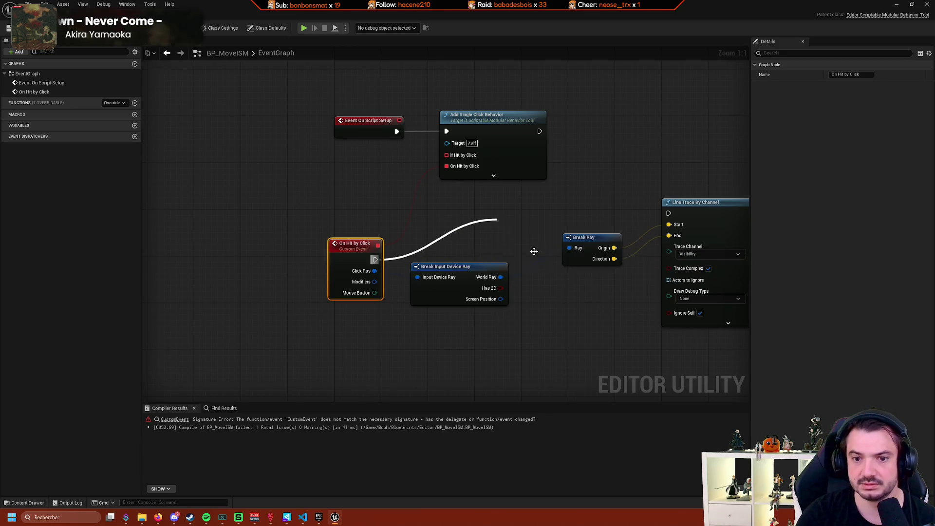
mouse_move(532, 230)
mouse_down()
mouse_move(486, 201)
mouse_move(668, 213)
mouse_up()
scroll(492, 191, down, 3)
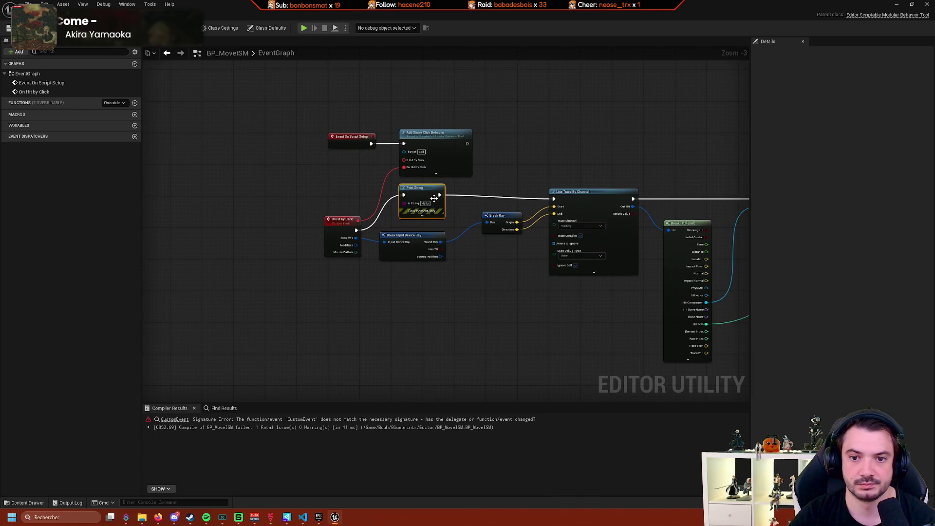
key(ctrl+Tab)
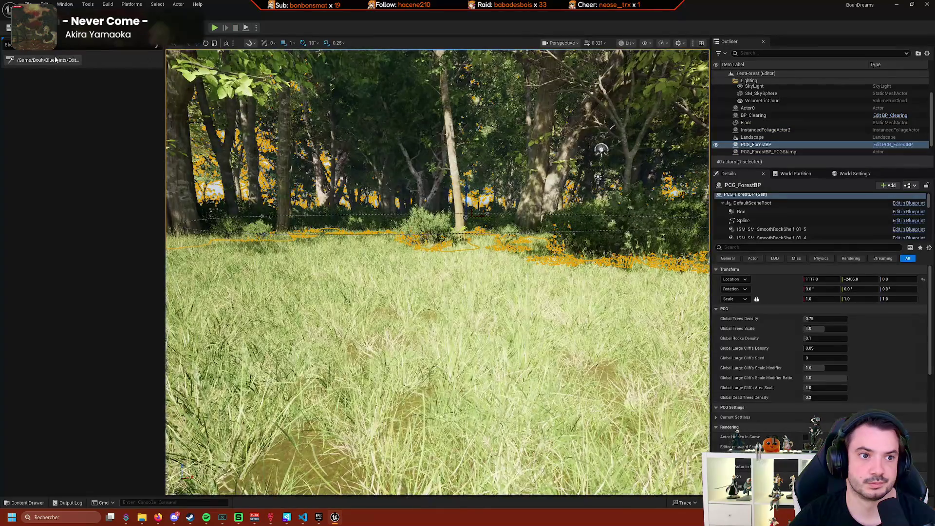
Activate BP Move ISM and test it on tree and bush instances, framing the selected bush.
click(56, 59)
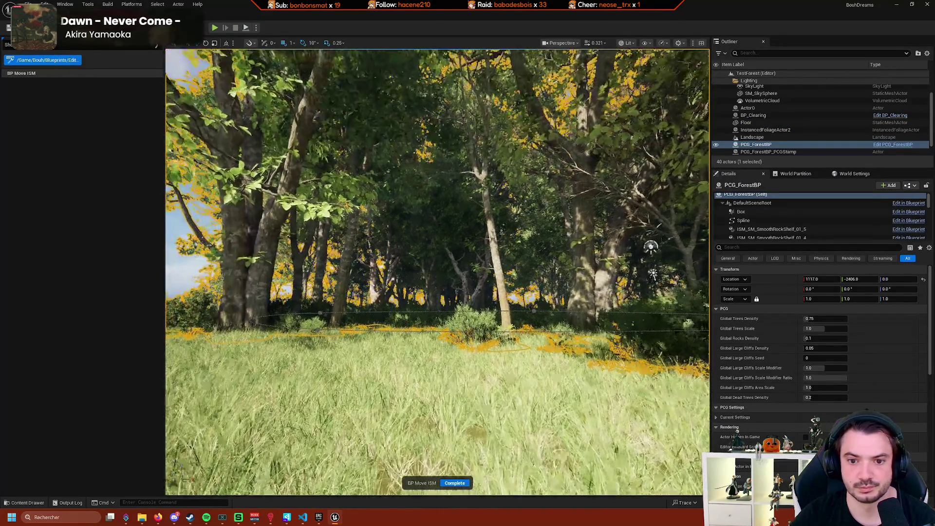
click(415, 323)
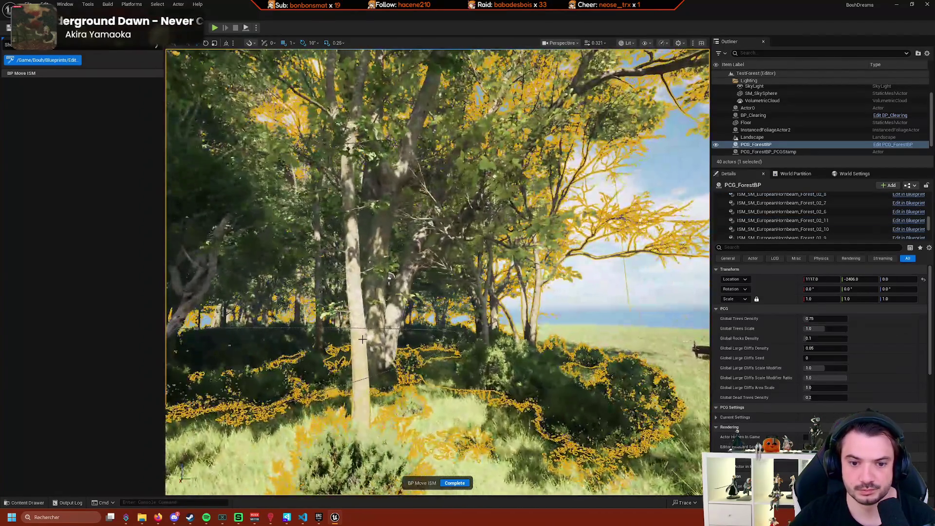
click(357, 334)
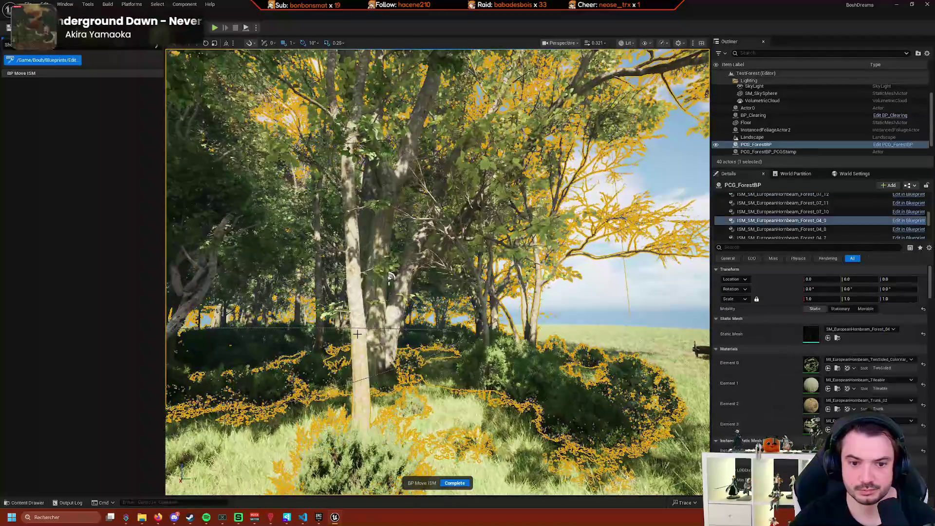
key(f)
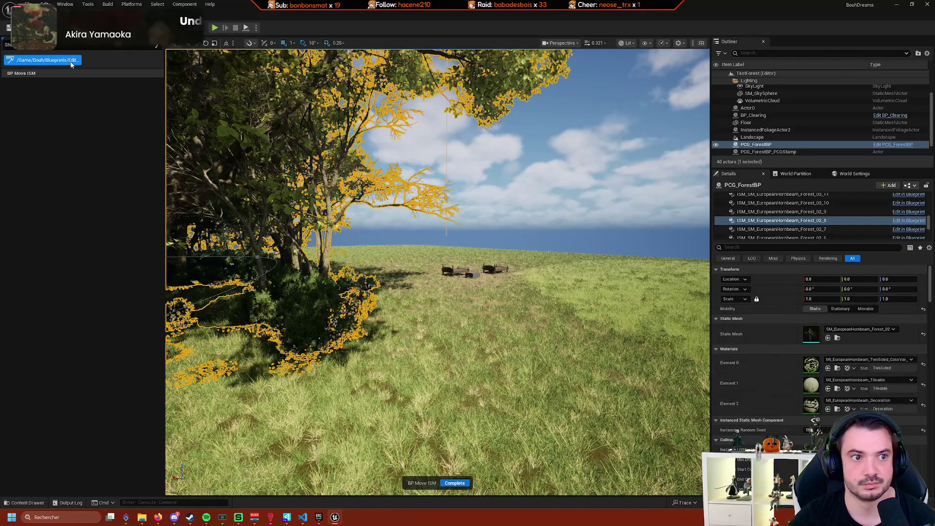
Open the Output Log from the level editor's bottom bar.
click(75, 46)
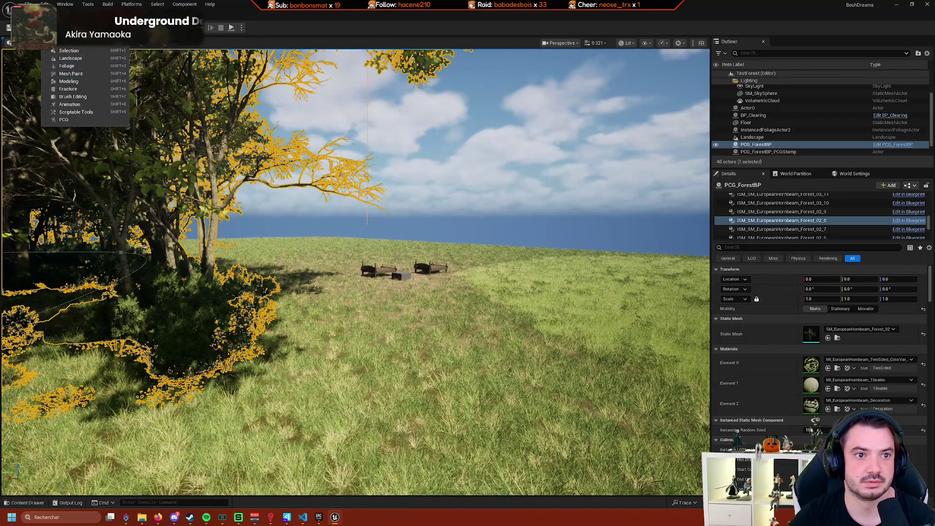
key(ctrl+Tab)
key(ctrl+Tab)
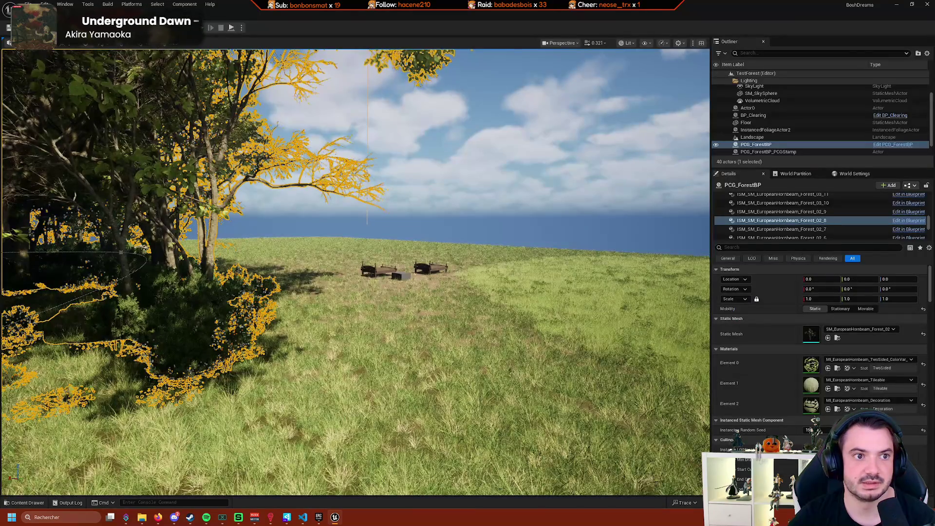
click(75, 45)
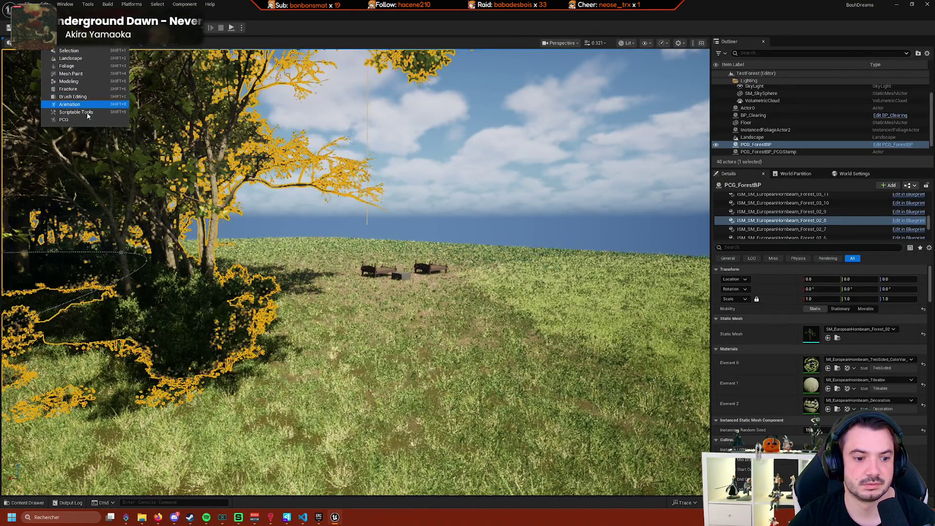
click(69, 502)
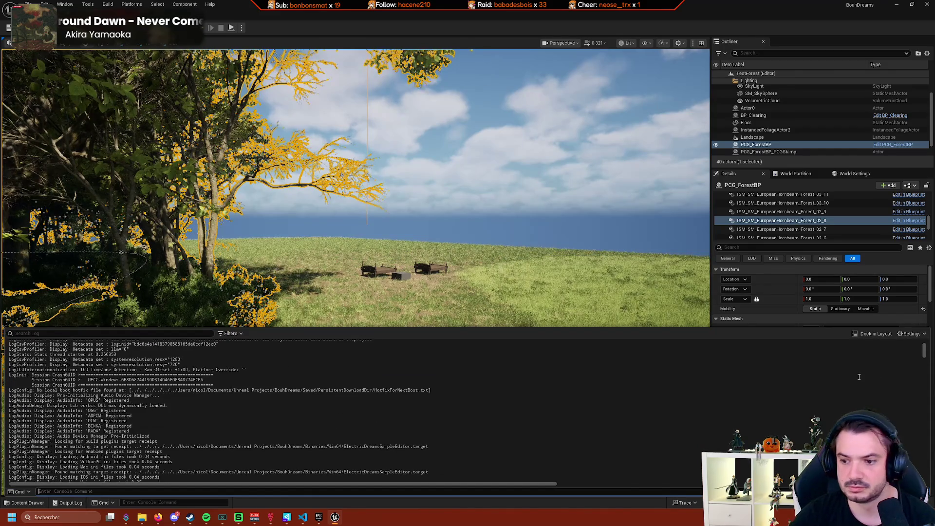
Scroll the Output Log, close it, and re-enter Scriptable Tools mode over the forest grass.
drag(924, 348, 915, 468)
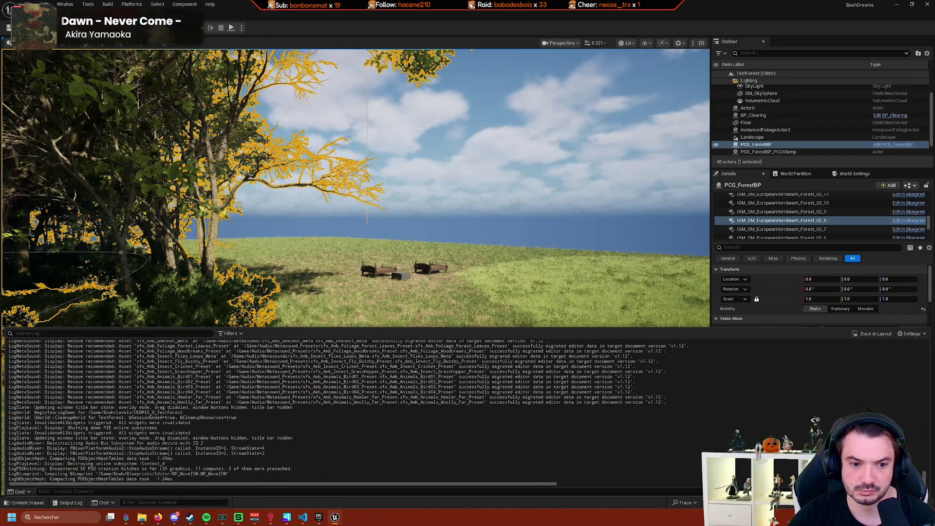
scroll(907, 448, up, 5)
scroll(779, 438, down, 15)
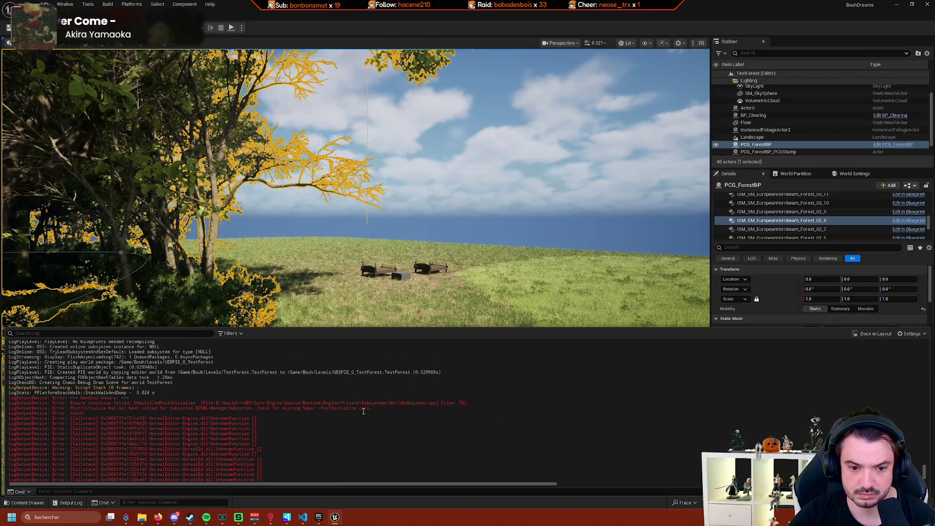
scroll(393, 412, down, 15)
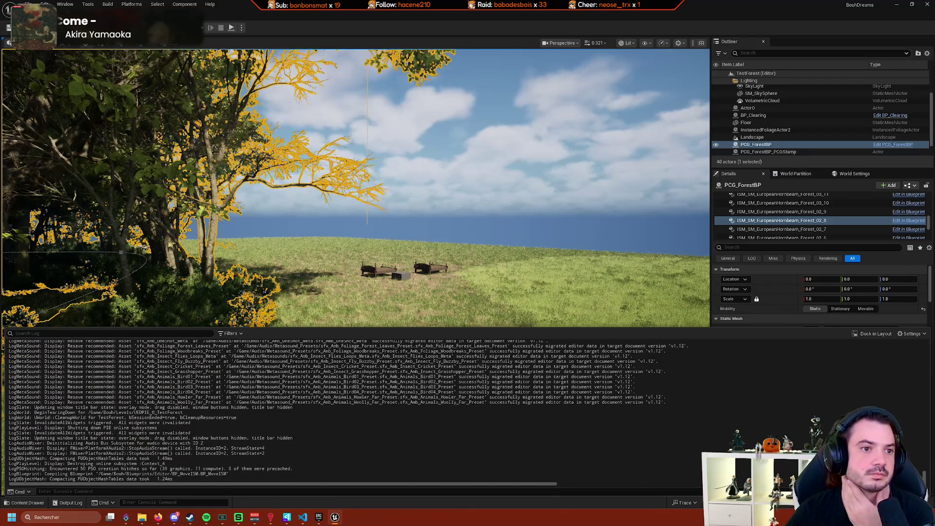
click(49, 27)
click(73, 115)
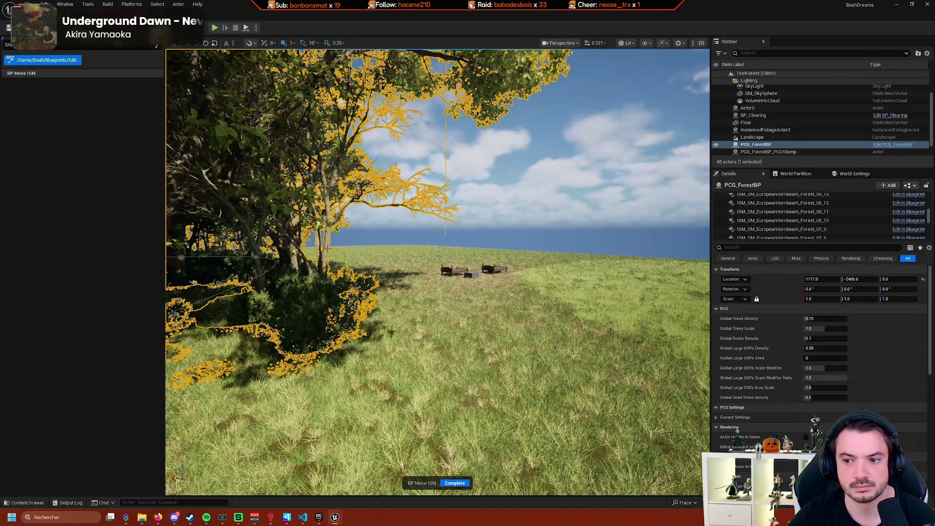
scroll(417, 267, up, 8)
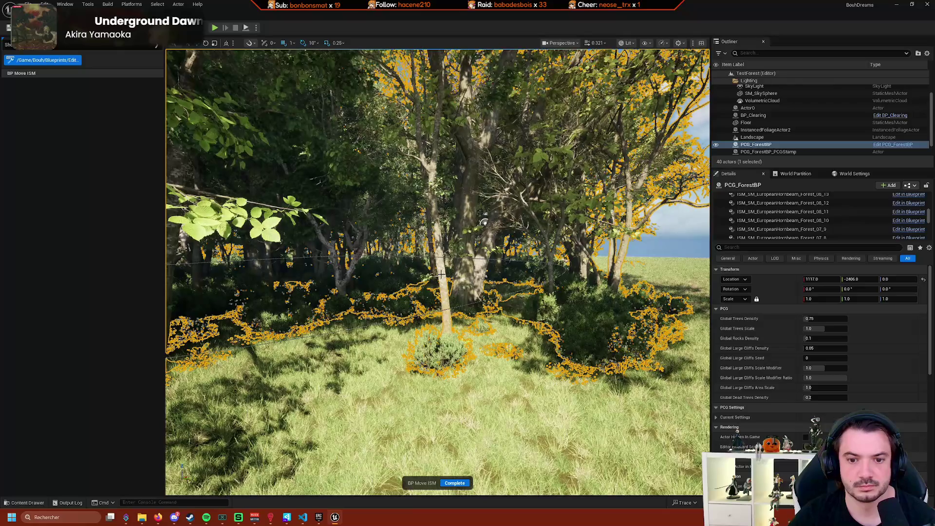
mouse_move(416, 266)
mouse_down()
mouse_move(417, 312)
mouse_move(417, 234)
mouse_up()
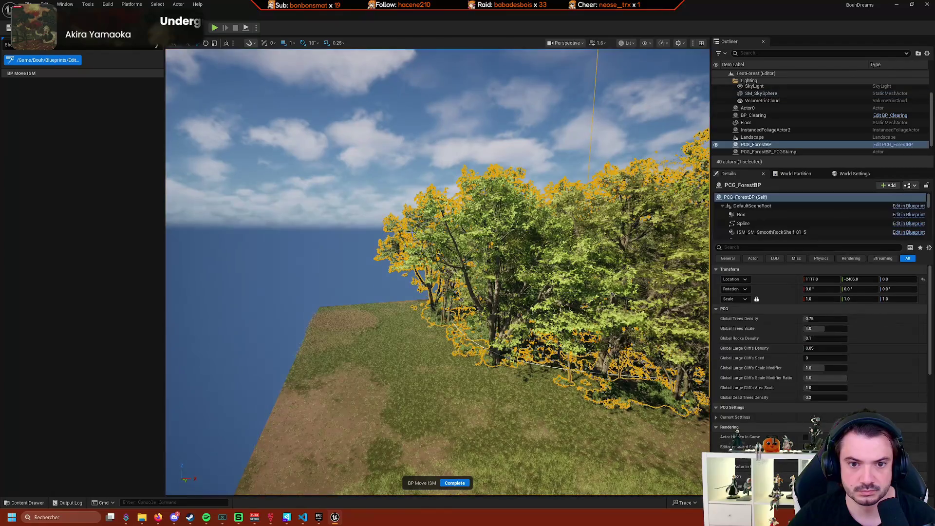
Inspect Event On Script Setup and the overridable functions list, then reframe the graph nodes.
key(alt+Tab)
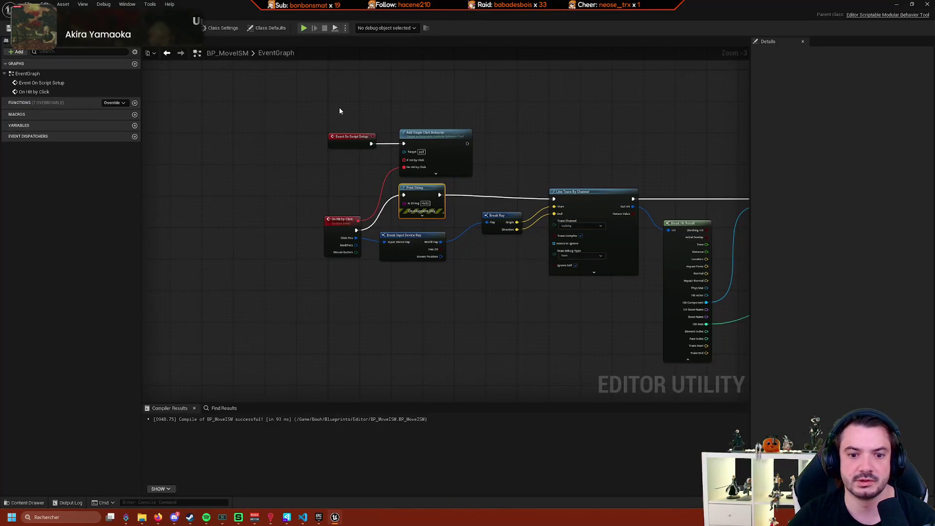
scroll(333, 171, up, 3)
click(341, 127)
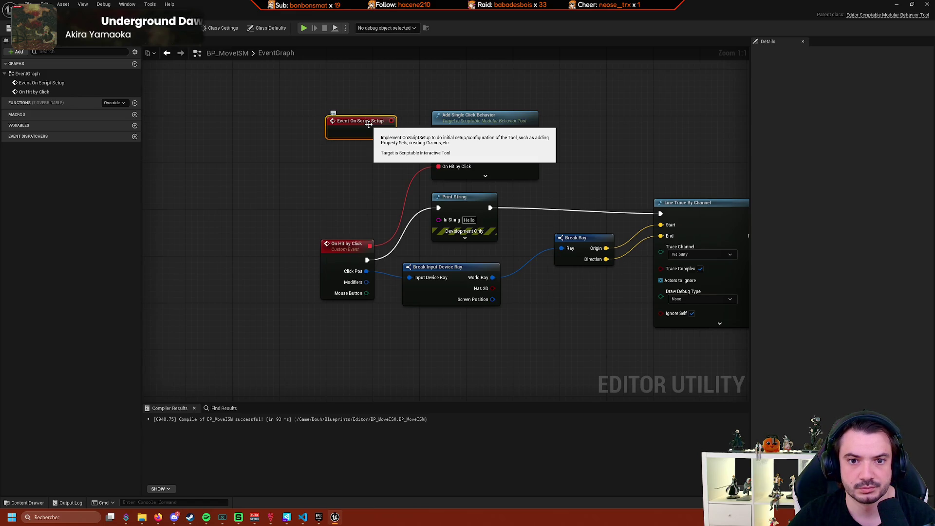
click(112, 103)
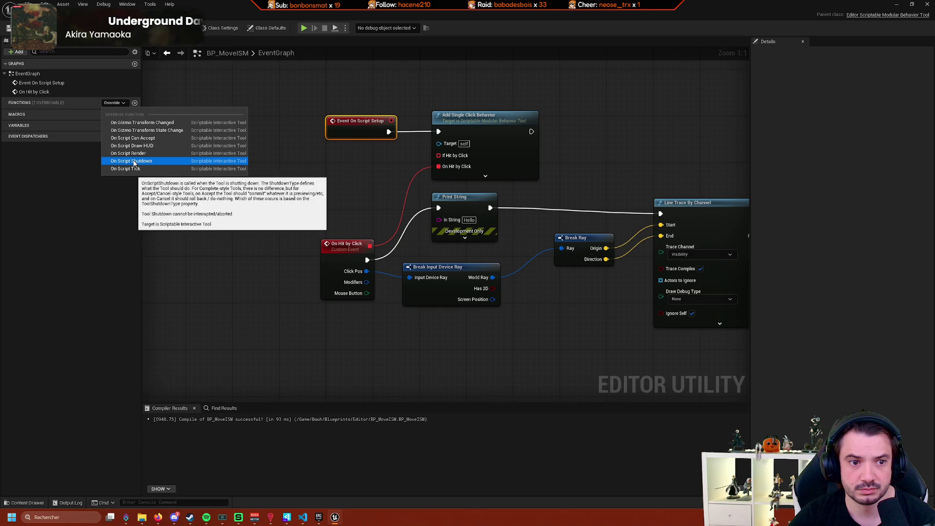
click(128, 170)
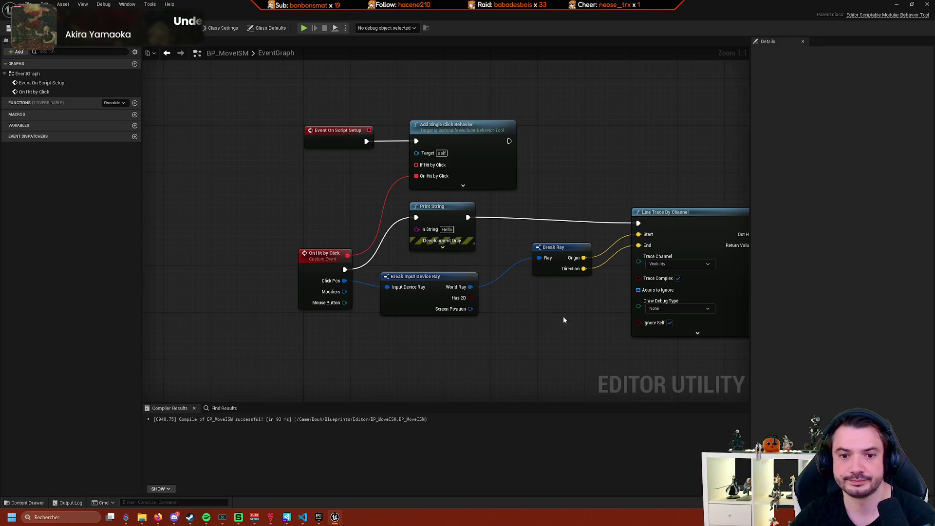
drag(564, 320, 484, 303)
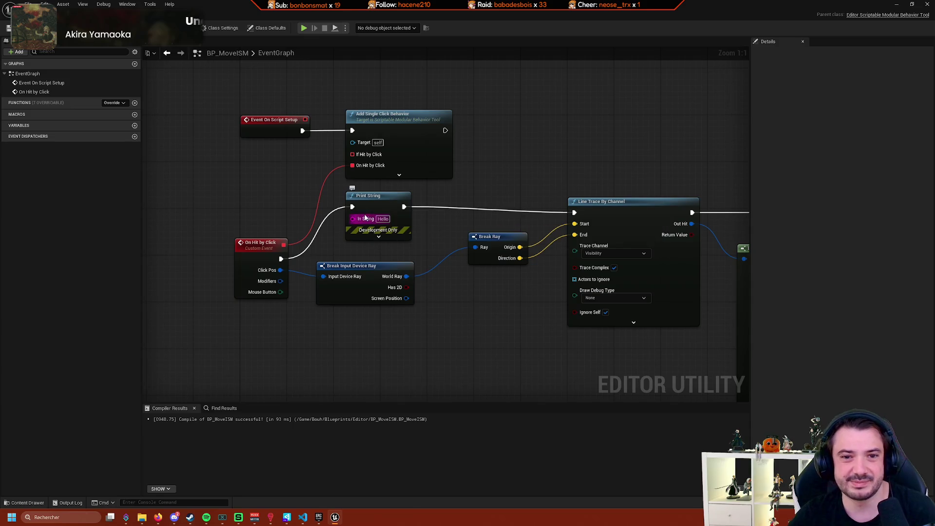
mouse_move(529, 188)
mouse_down()
mouse_move(426, 182)
mouse_move(464, 156)
mouse_up()
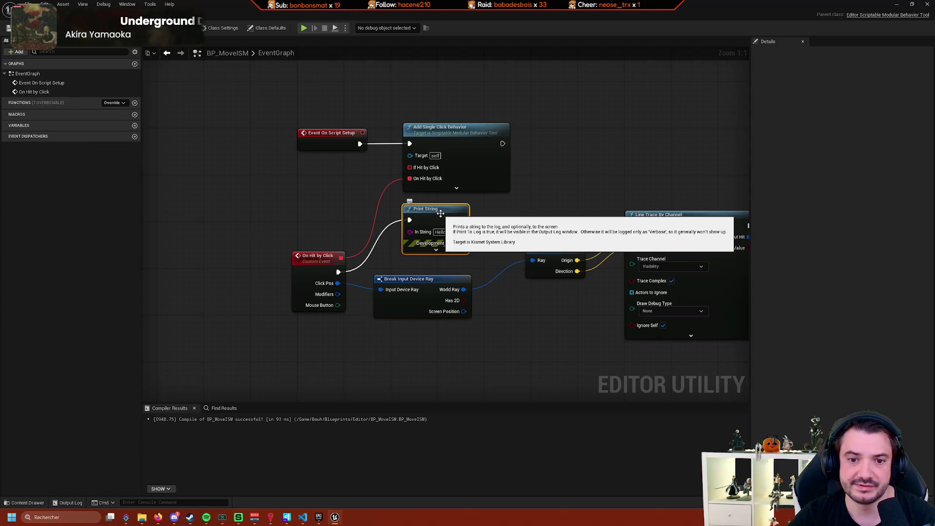
mouse_move(428, 220)
mouse_down()
mouse_move(480, 215)
mouse_move(434, 220)
mouse_up()
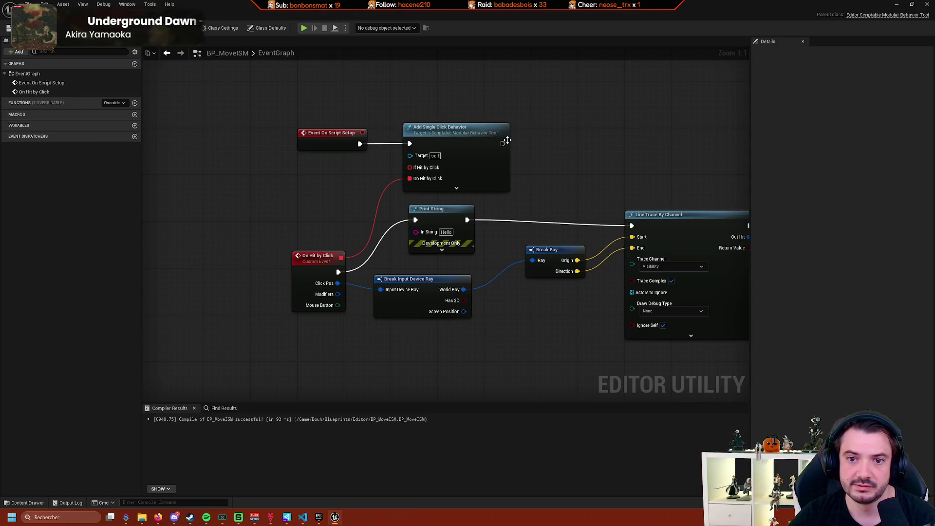
Add a Print String saying 'Setup' after Add Single Click Behavior.
drag(503, 143, 555, 146)
text(print)
click(596, 180)
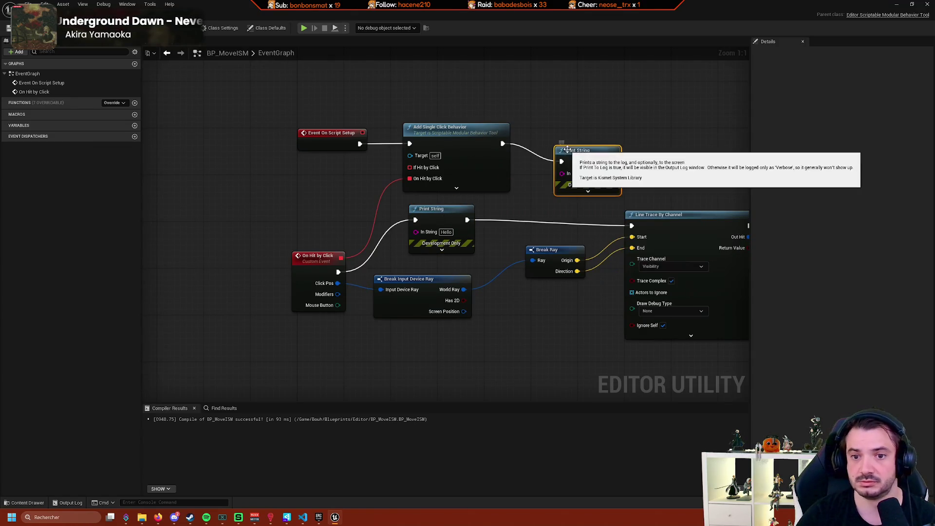
click(593, 174)
text(Setup)
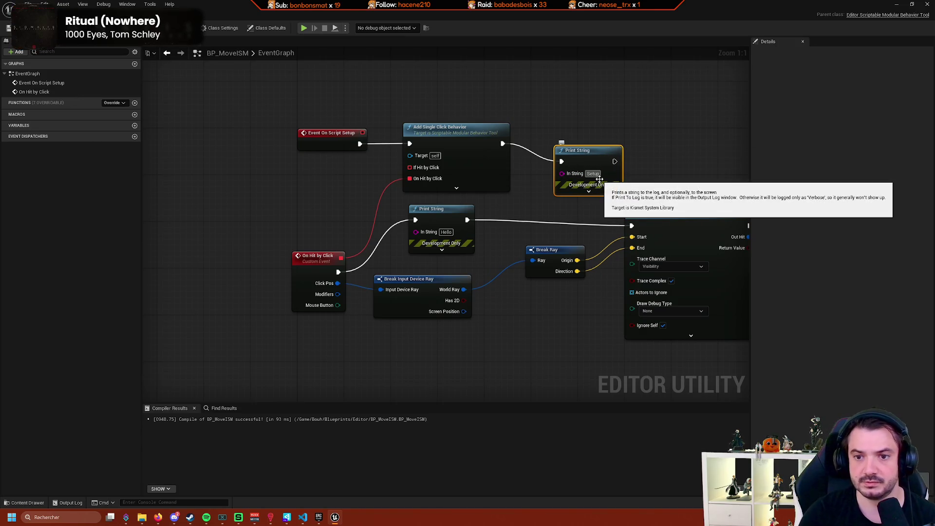
key(Return)
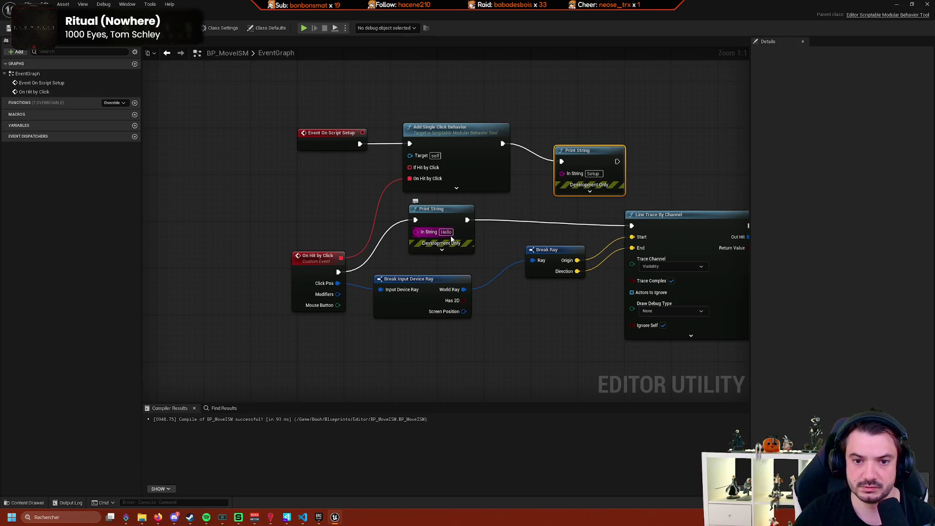
Change the click event's Print String message from 'Hello' to 'Click'.
click(446, 232)
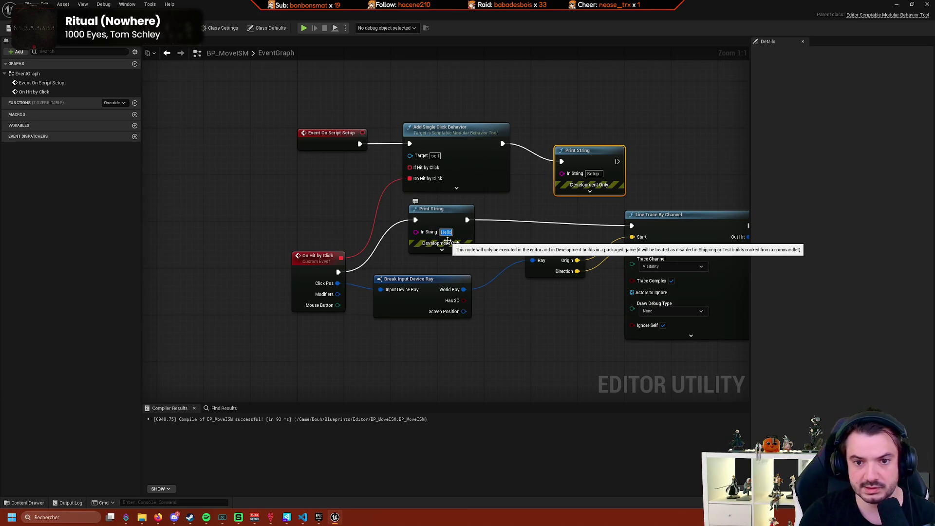
text(Click)
key(Return)
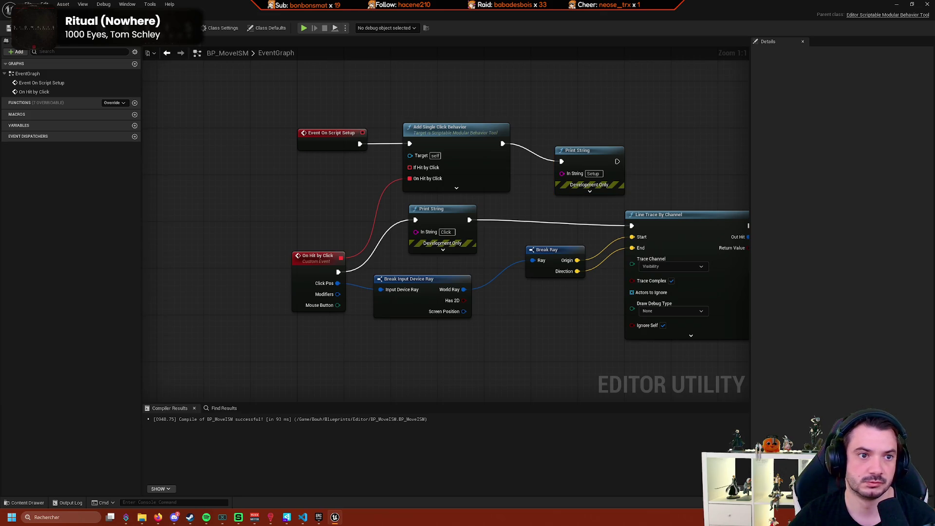
click(107, 45)
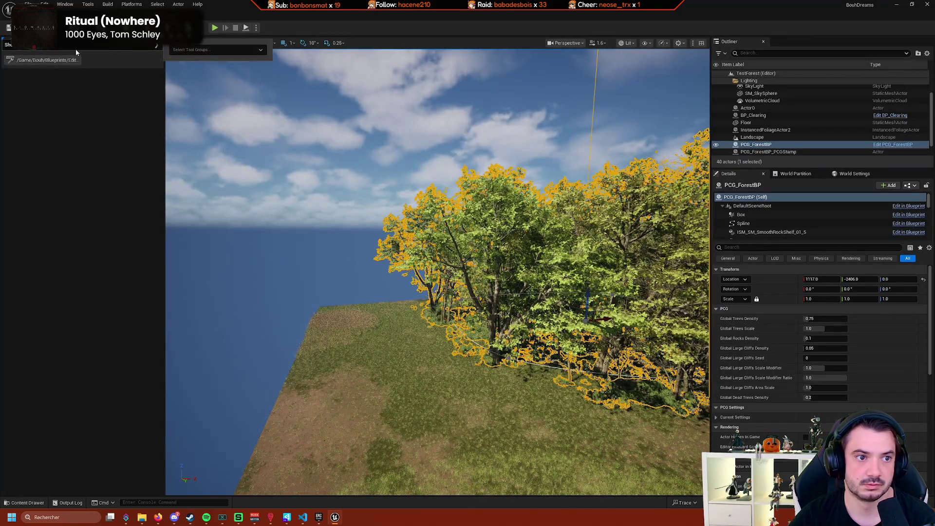
Close the left panel, switch to Scriptable Tools mode and activate BP Move ISM.
click(62, 58)
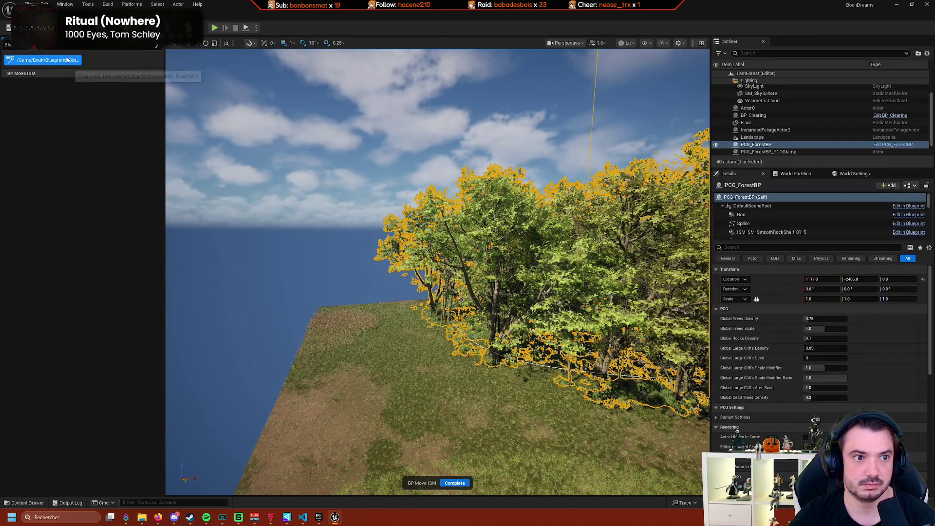
right_click(41, 45)
click(73, 52)
click(29, 28)
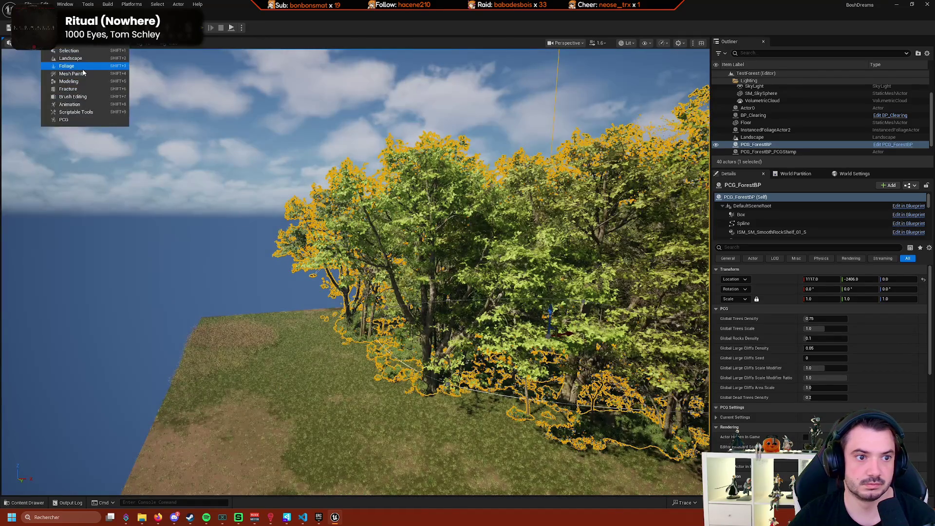
click(70, 104)
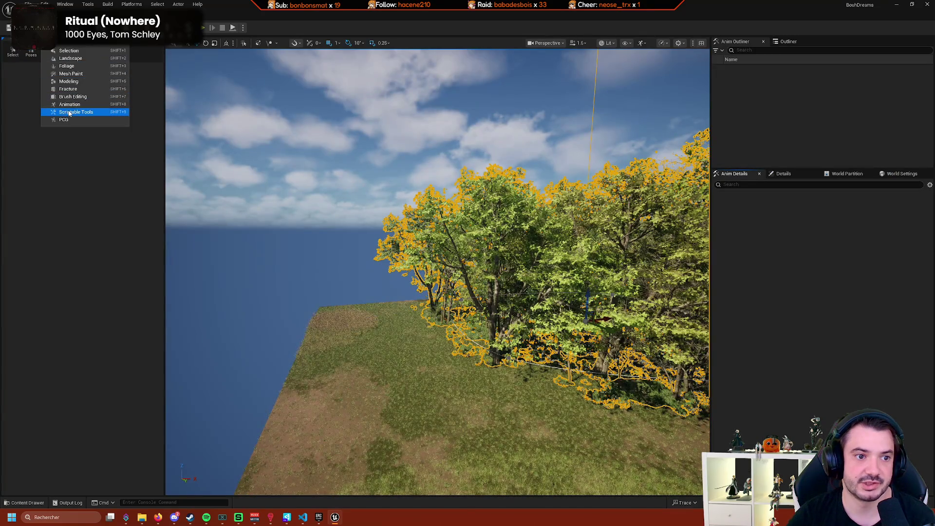
click(68, 112)
click(45, 61)
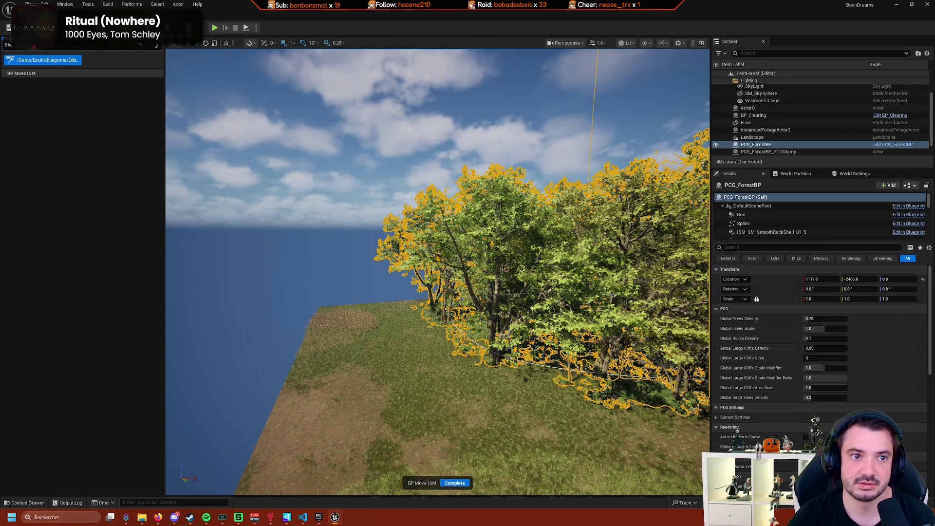
Open the BP_MoveISM Blueprint, then check the Output Log from the level editor.
click(11, 60)
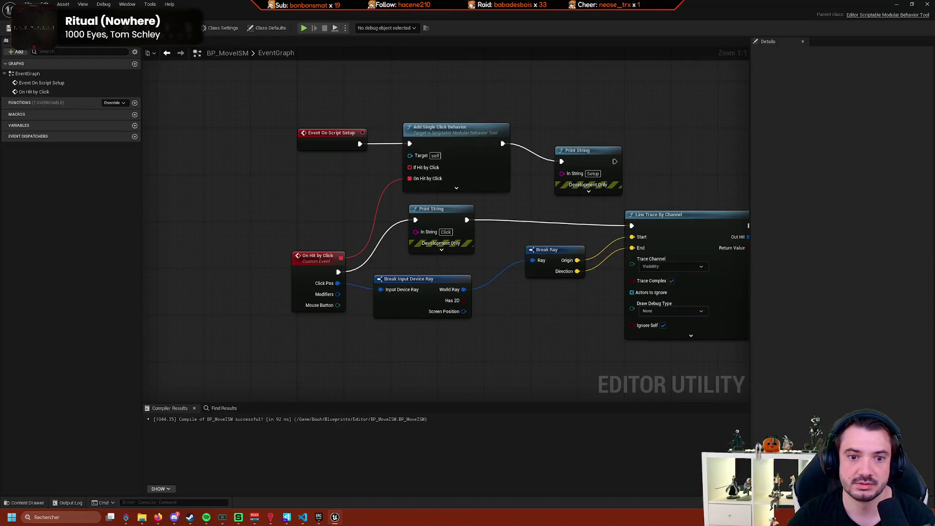
click(84, 502)
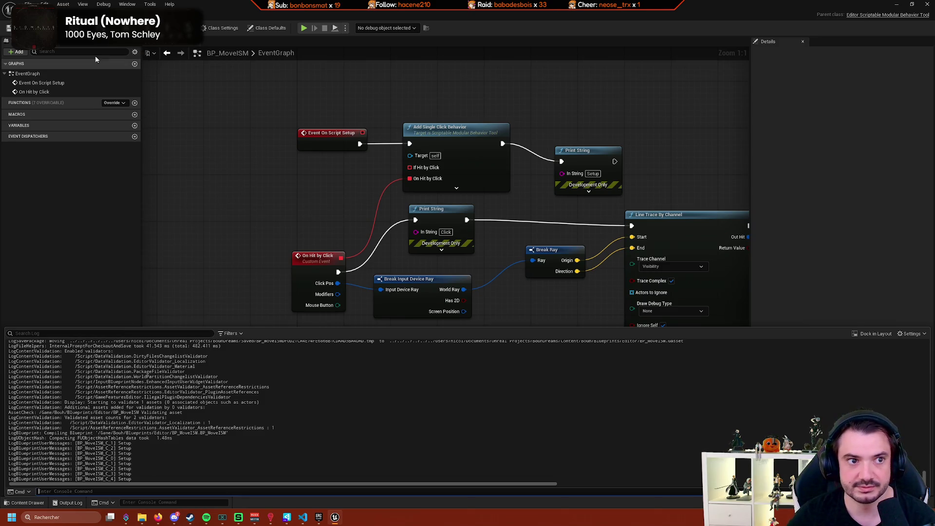
click(39, 15)
click(68, 502)
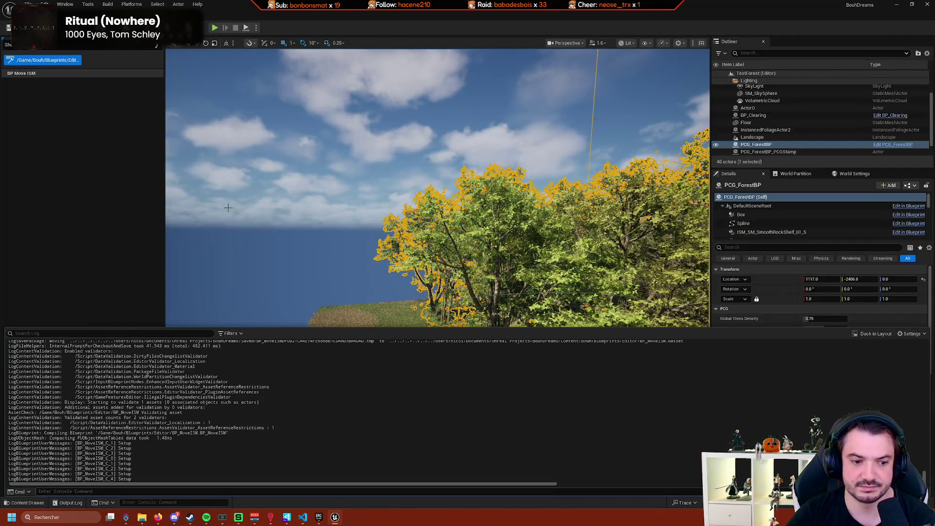
click(461, 261)
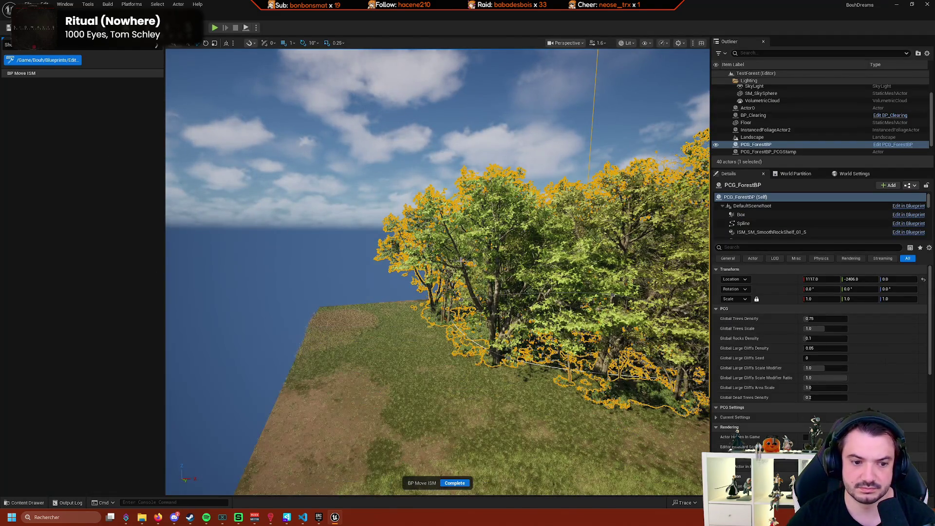
click(75, 506)
click(285, 441)
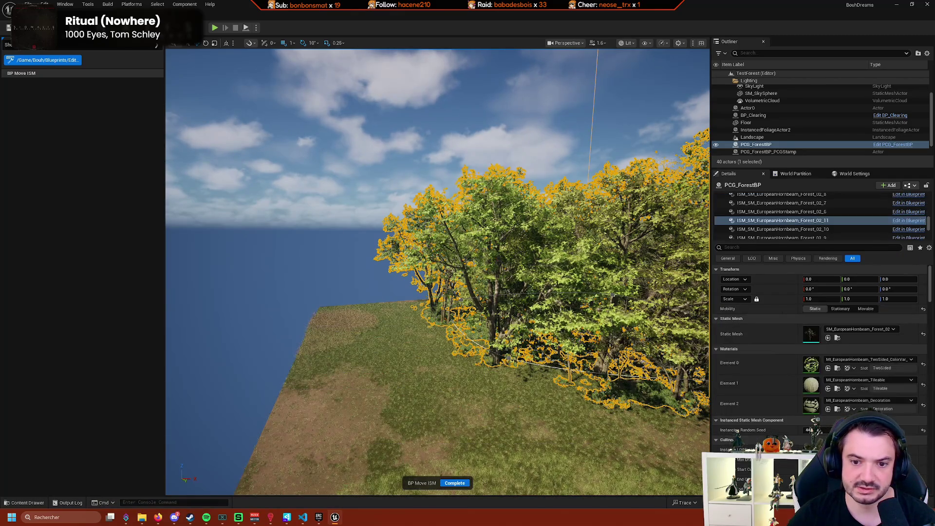
click(67, 503)
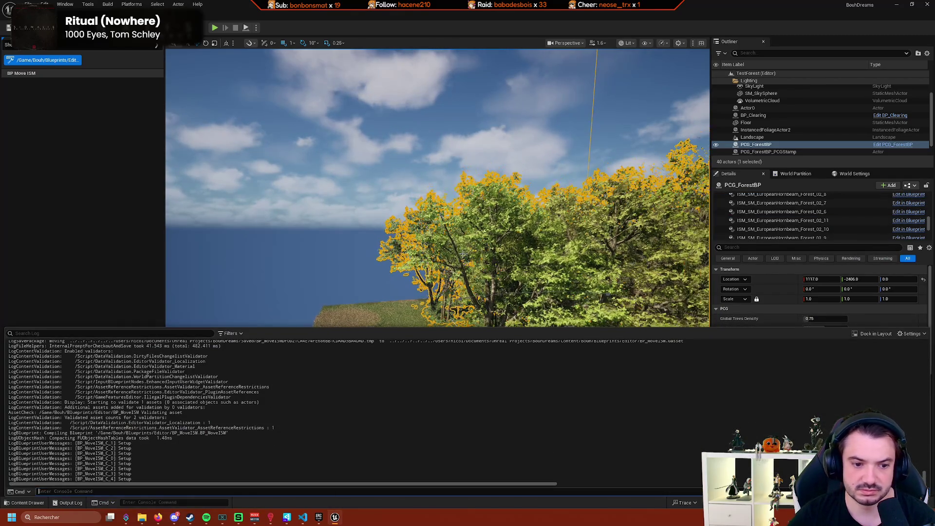
Click two forest tree instances to test the tool, then return to the Blueprint.
click(470, 292)
click(553, 335)
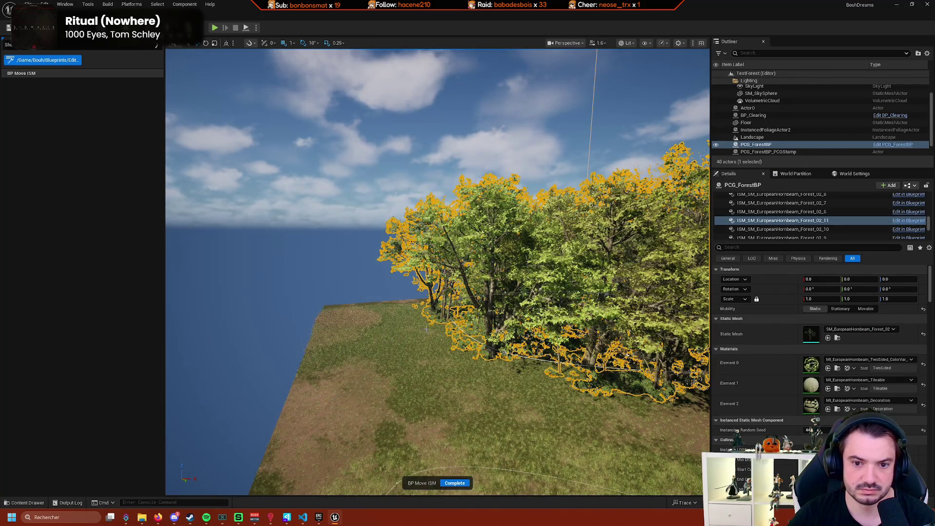
click(432, 301)
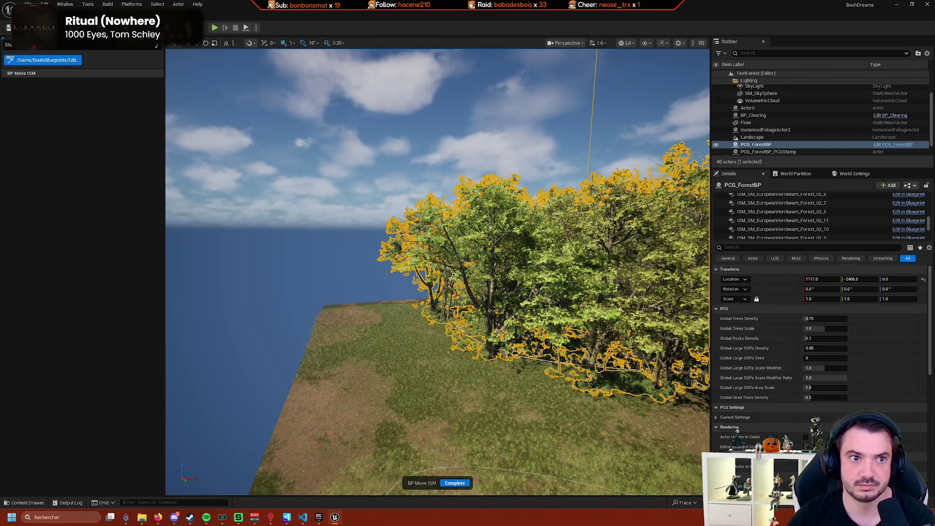
key(alt+Tab)
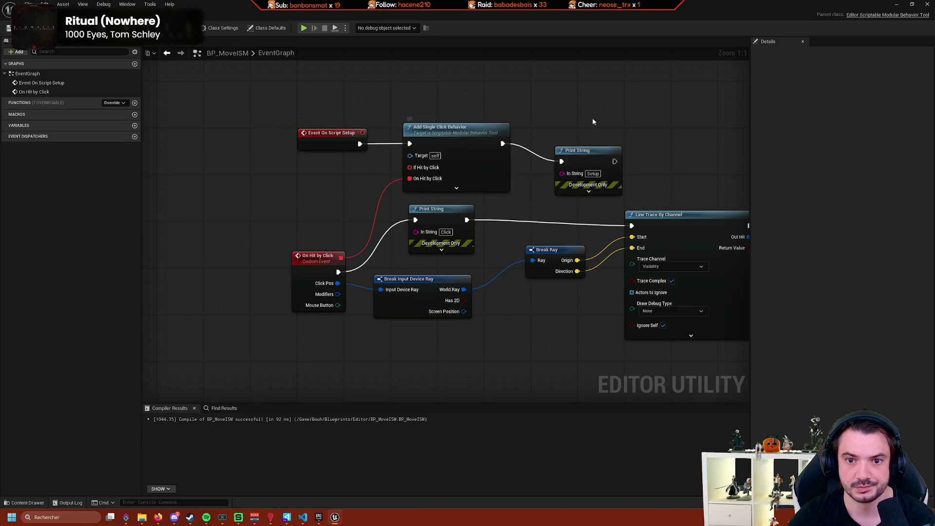
Marquee-select the lower click-handling nodes and move them further down the graph.
drag(592, 117, 483, 112)
scroll(352, 186, down, 4)
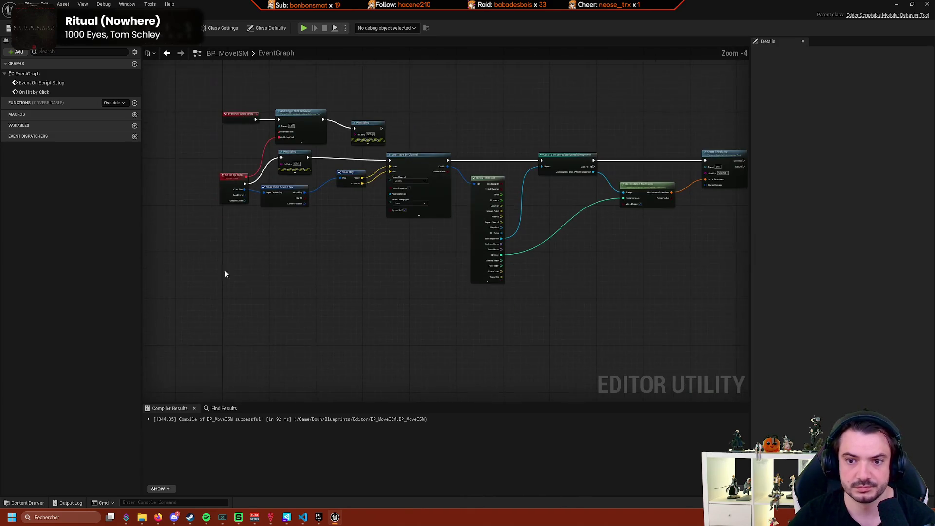
mouse_move(185, 272)
mouse_down()
mouse_move(741, 167)
mouse_move(718, 164)
mouse_up()
scroll(349, 261, up, 4)
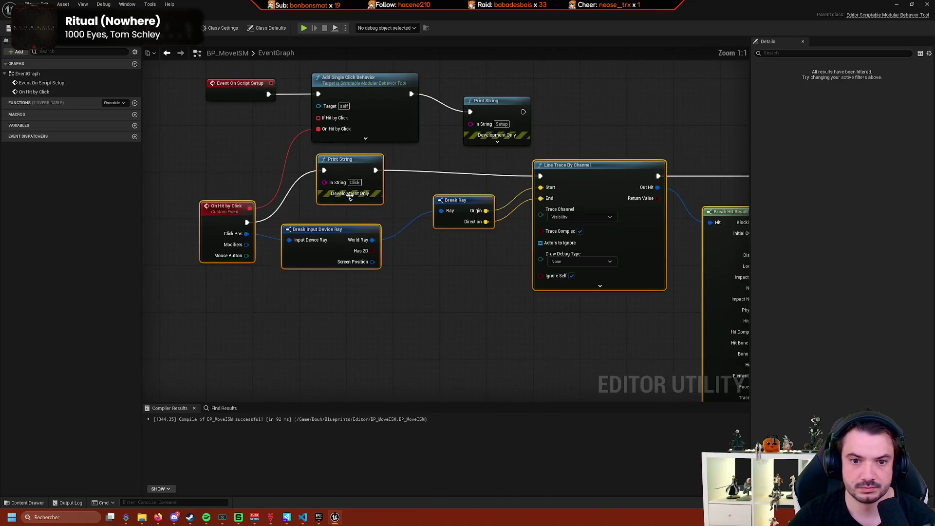
drag(349, 195, 350, 237)
Expand and collapse Add Single Click Behavior's advanced pins, then go to the level editor.
click(365, 138)
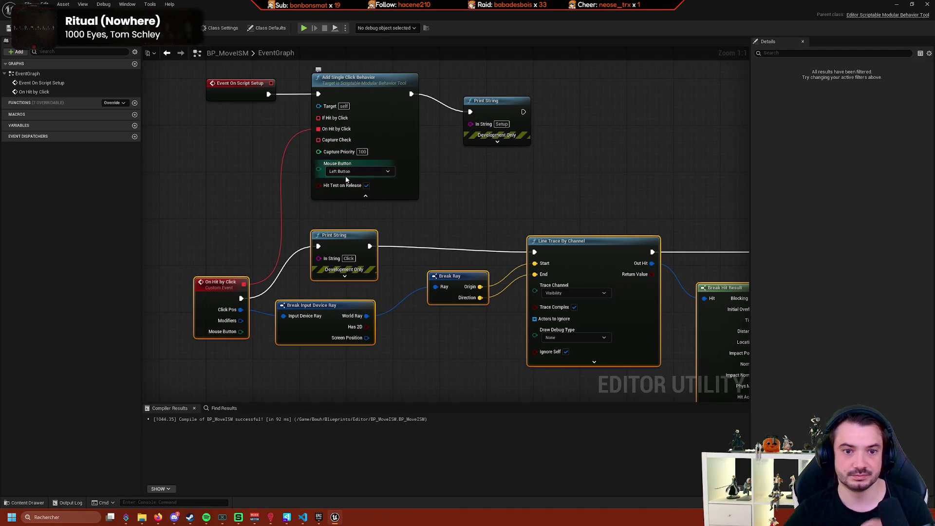
click(365, 196)
mouse_move(366, 202)
mouse_down()
mouse_move(402, 150)
mouse_move(418, 205)
mouse_up()
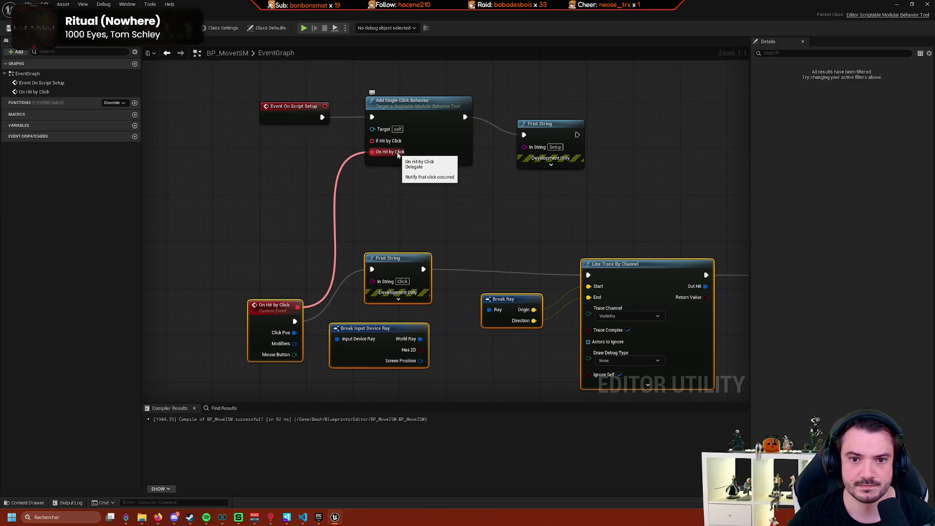
click(88, 46)
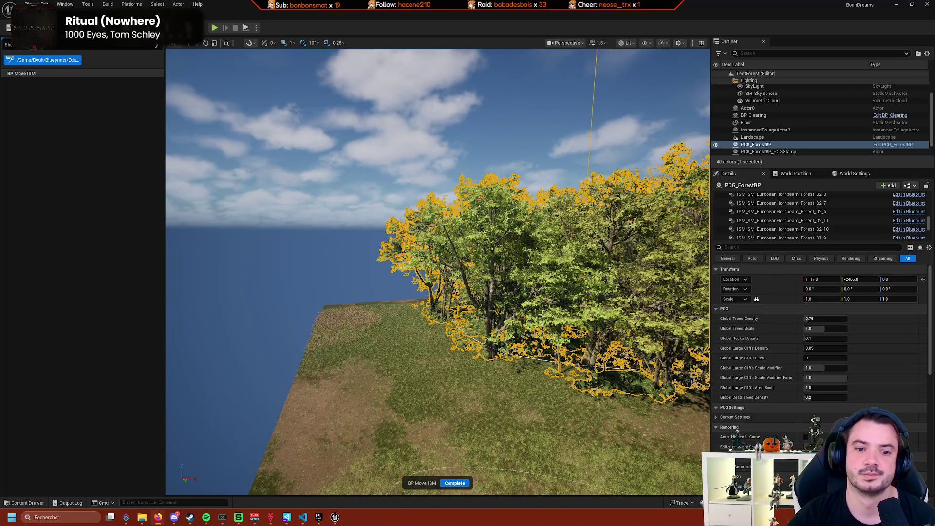
Click a tree, selecting ISM_SM_EuropeanHornbeam_Forest_02_11, and review the Output Log messages.
click(779, 200)
click(782, 220)
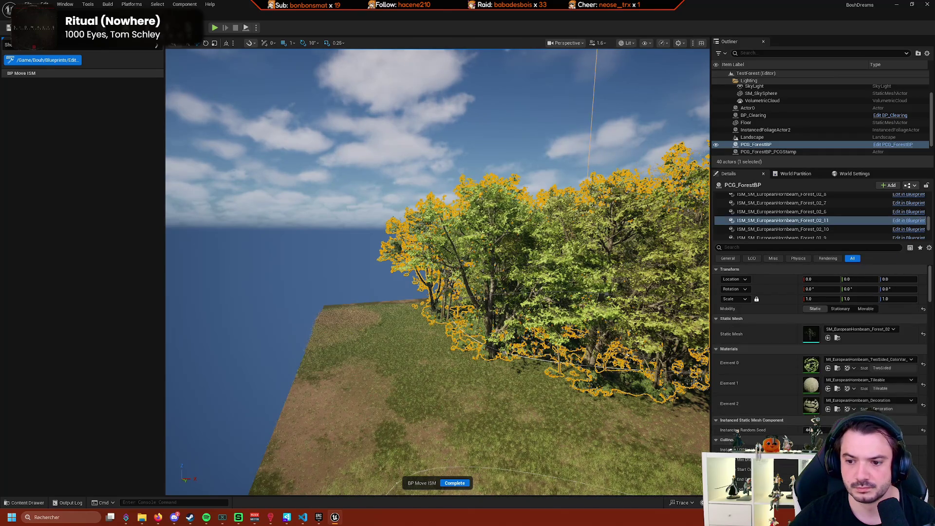
click(68, 502)
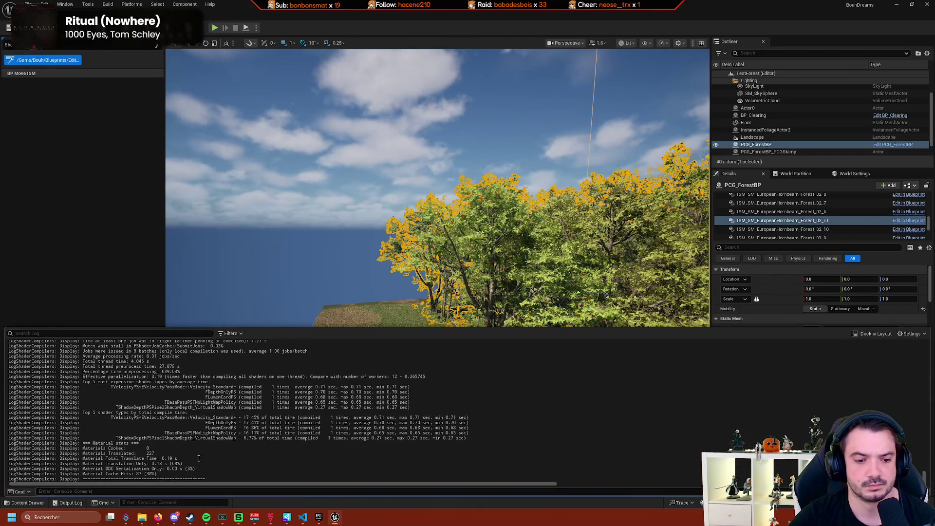
scroll(153, 479, up, 3)
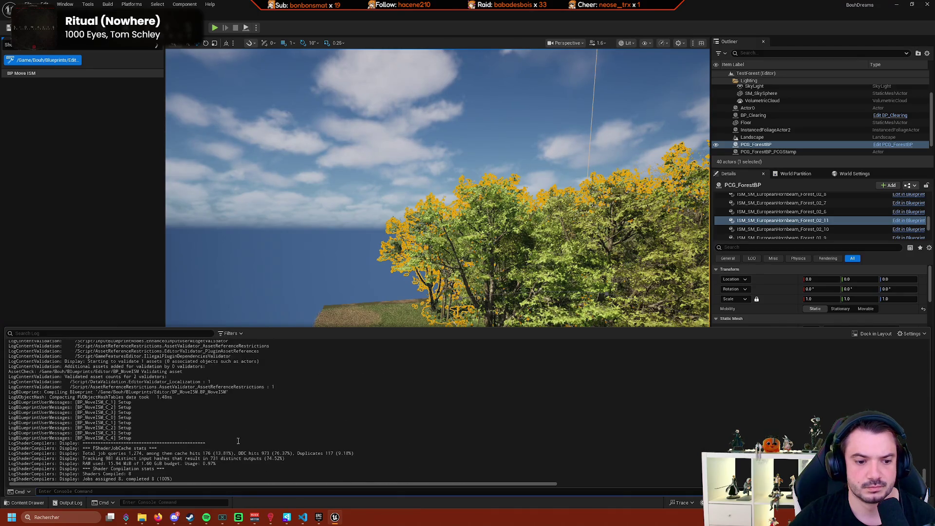
click(58, 63)
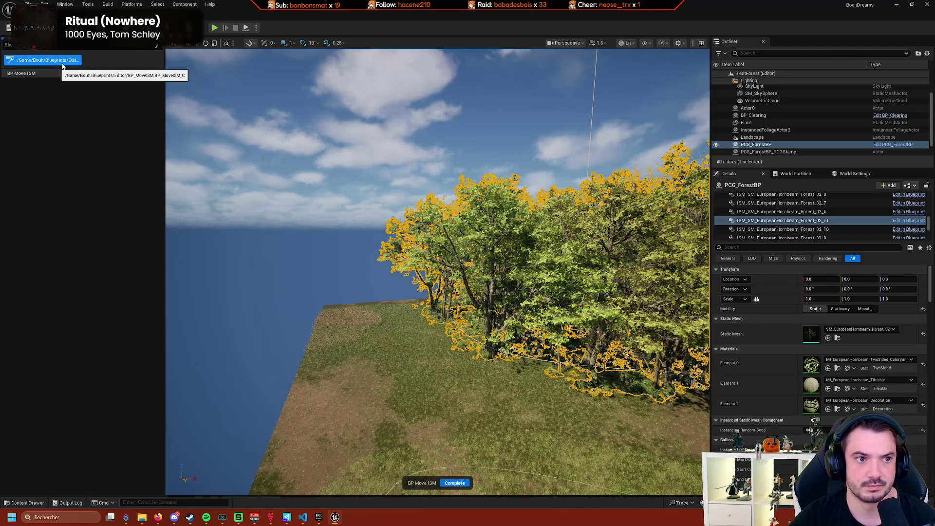
click(28, 503)
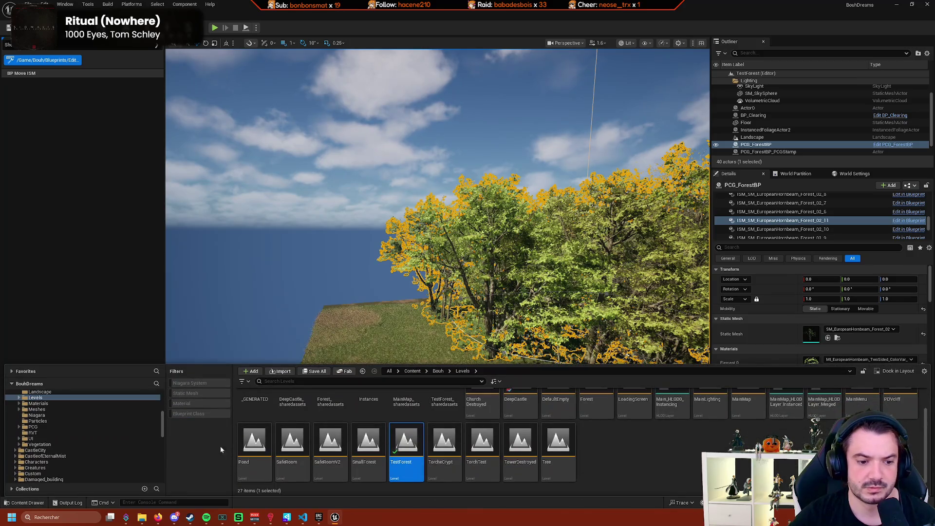
click(68, 503)
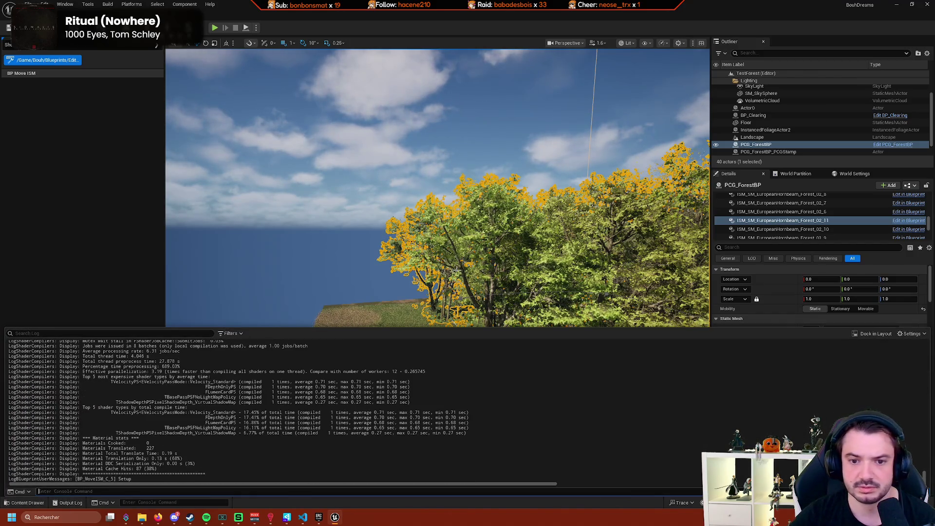
click(350, 239)
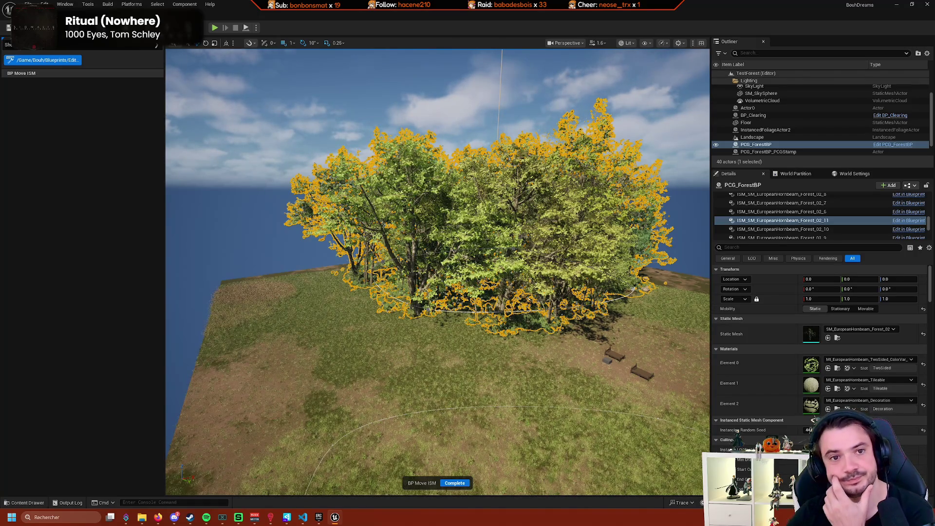
Return to the BP_MoveISM event graph, adjust the view and box-select its nodes.
key(alt+Tab)
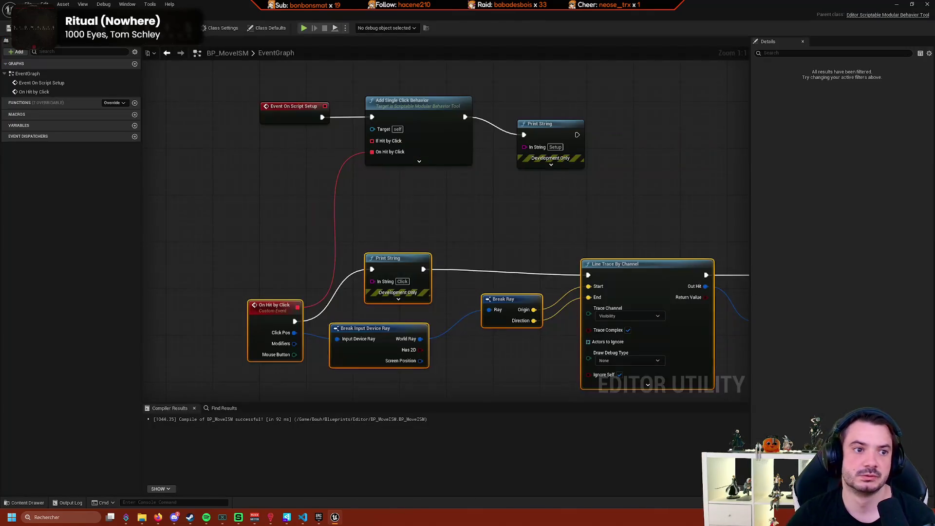
mouse_move(343, 170)
mouse_down()
mouse_move(331, 169)
mouse_move(326, 194)
mouse_up()
scroll(331, 169, down, 2)
scroll(306, 189, up, 2)
scroll(326, 194, down, 2)
mouse_move(236, 97)
mouse_down()
mouse_move(313, 150)
mouse_move(549, 361)
mouse_up()
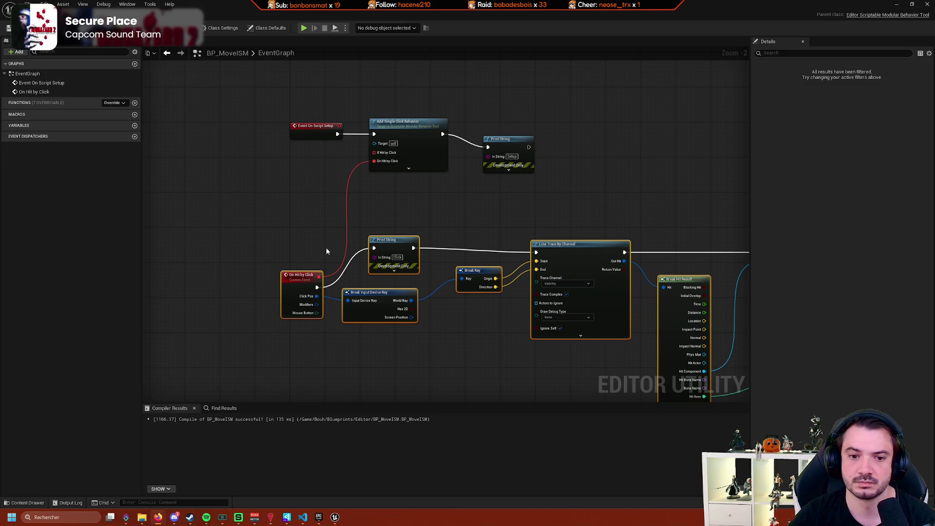
Select PCG_ForestBP, start BP Move ISM and click a hornbeam tree.
click(100, 14)
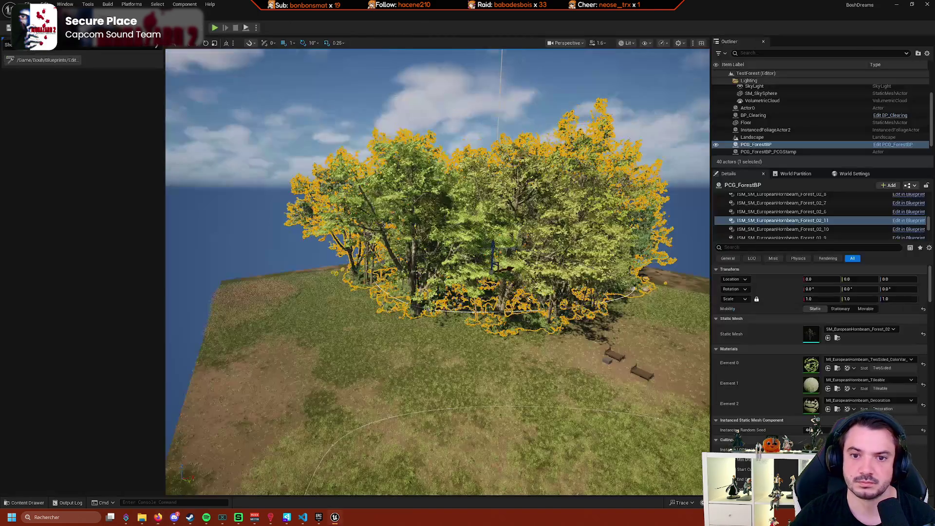
click(341, 229)
scroll(340, 228, down, 3)
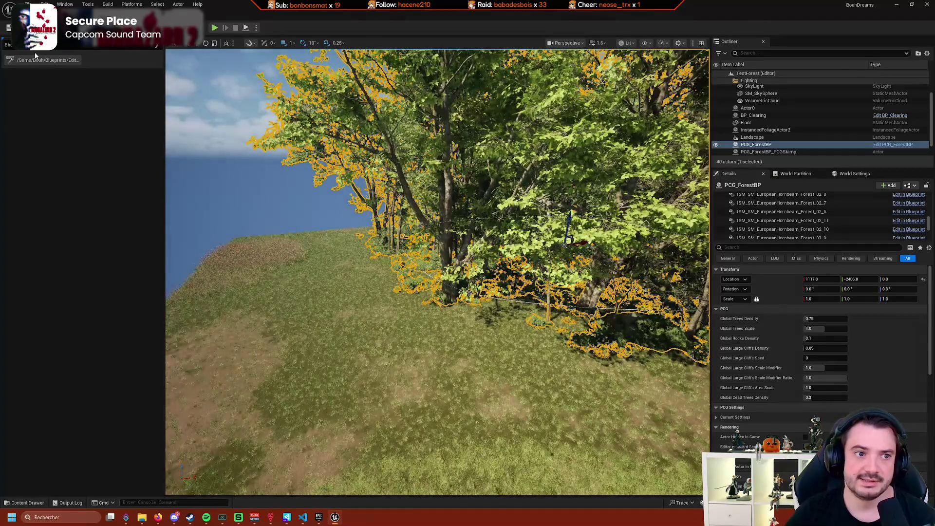
click(68, 61)
click(445, 206)
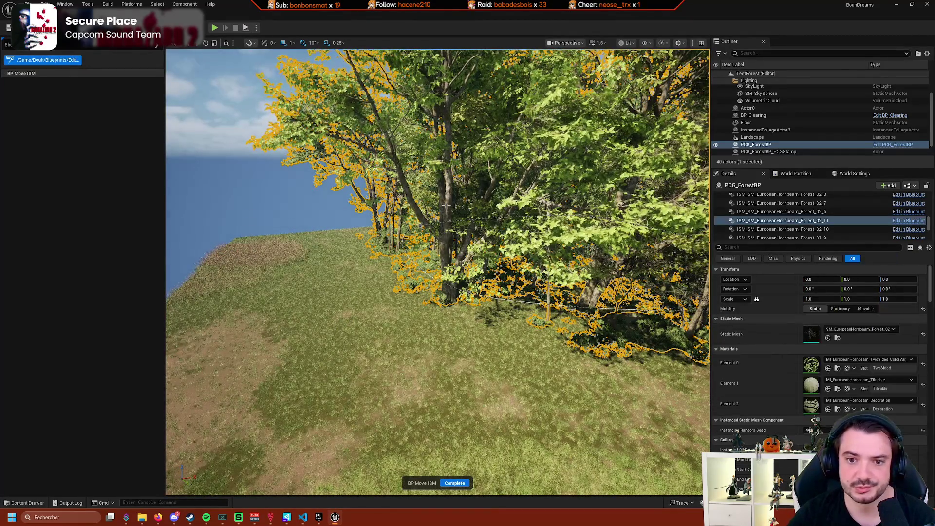
Check the Output Log, reselect PCG_ForestBP, and switch back to the BP_MoveISM graph.
click(68, 502)
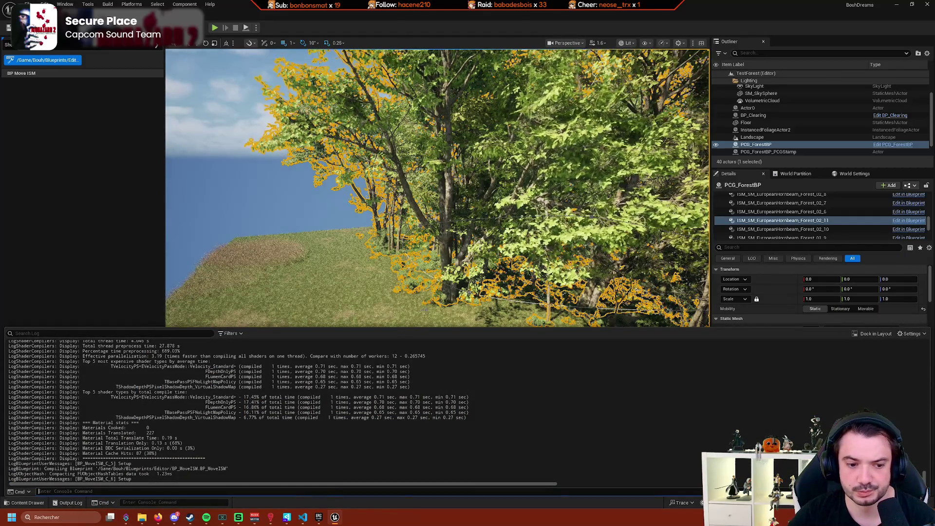
click(410, 258)
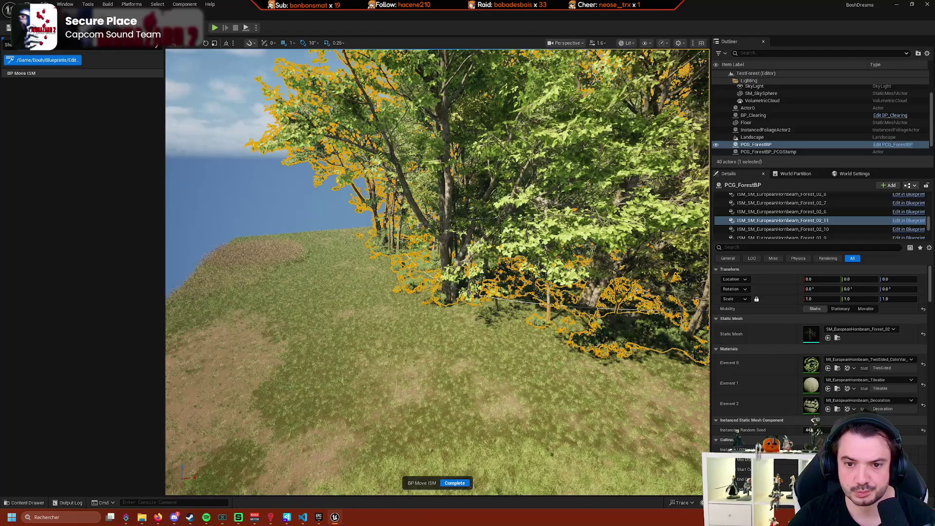
click(592, 299)
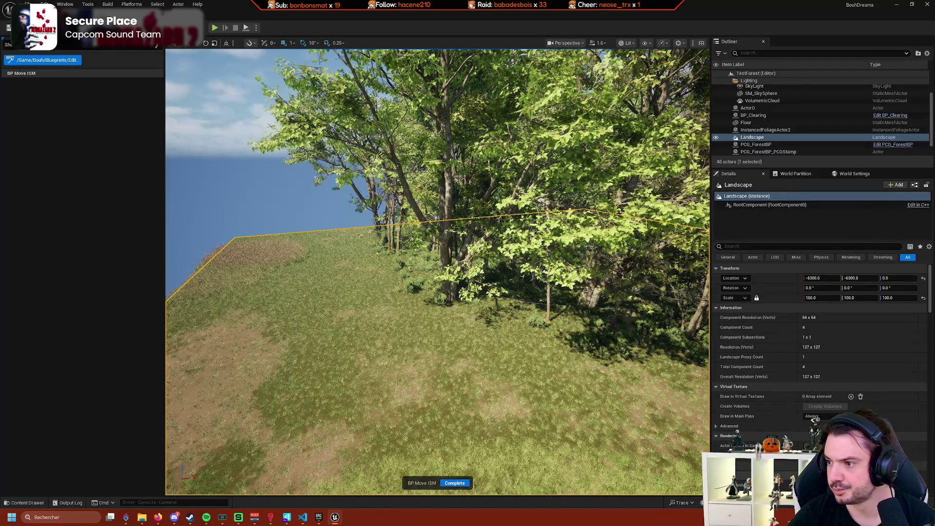
click(591, 299)
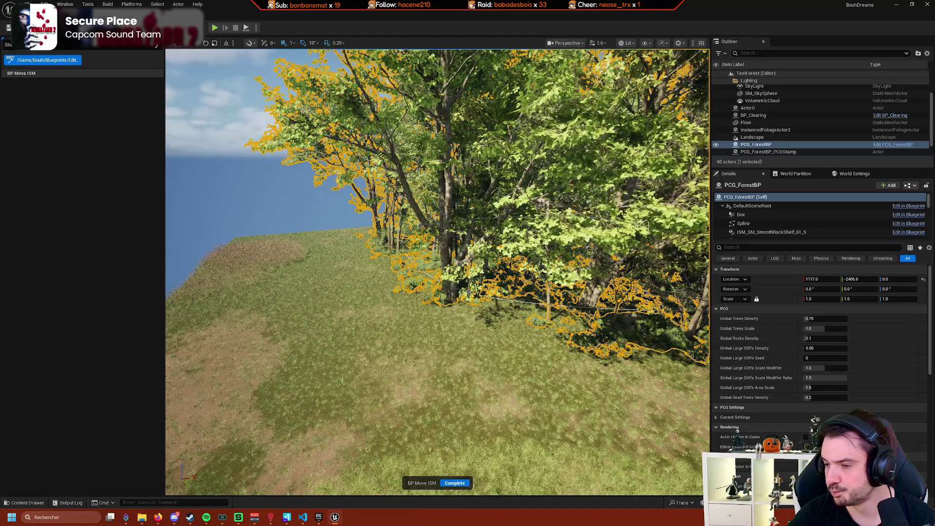
key(alt+Tab)
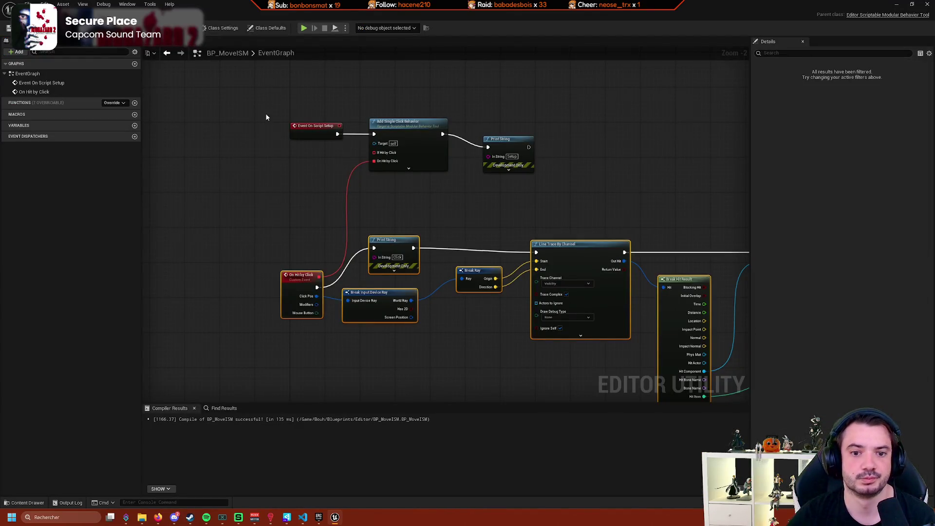
Bind a new Custom Event to the On Hit by Click delegate pin.
drag(430, 168, 357, 197)
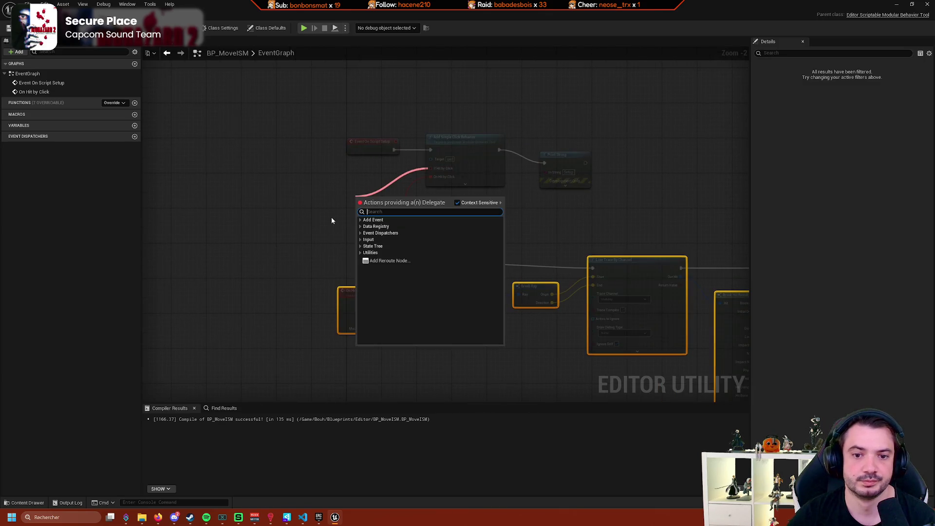
click(387, 220)
click(385, 227)
drag(347, 69, 348, 230)
click(414, 217)
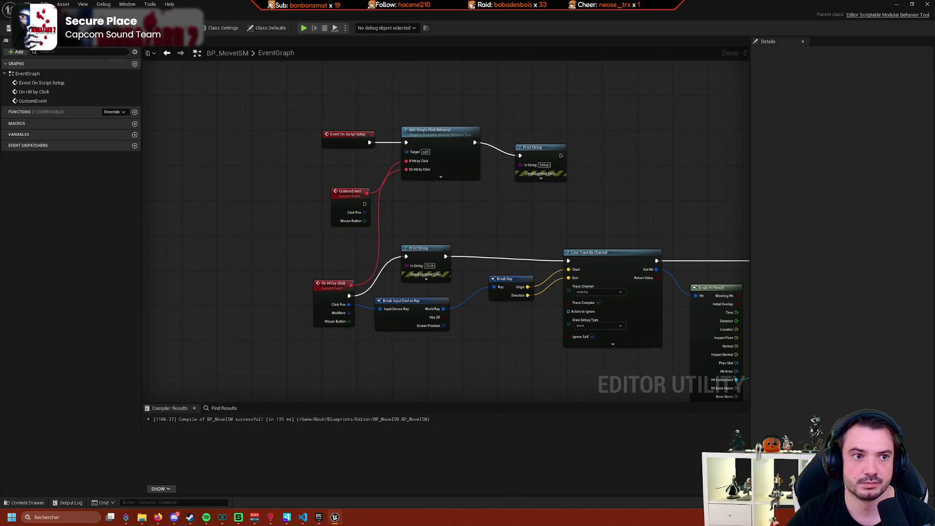
Compile, jump to the CustomEvent signature error, then quit the editor via the save prompt.
key(F7)
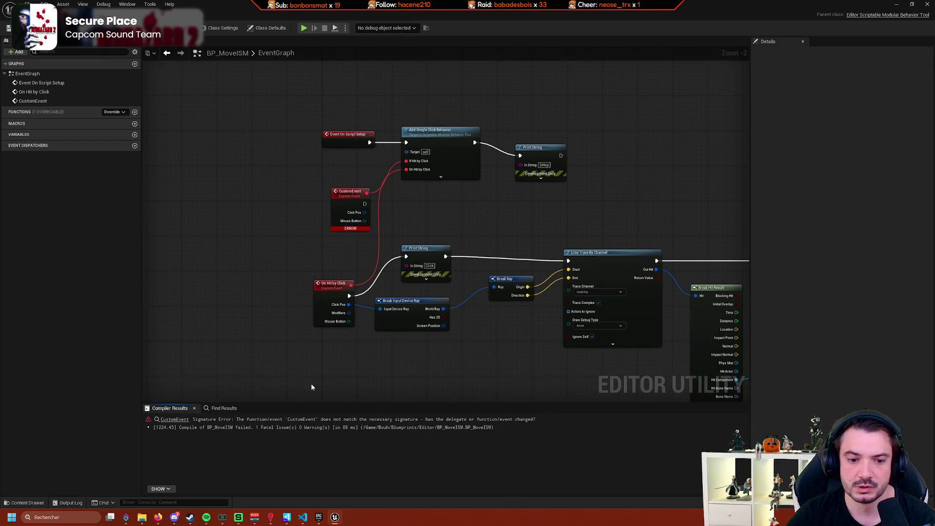
scroll(271, 380, up, 2)
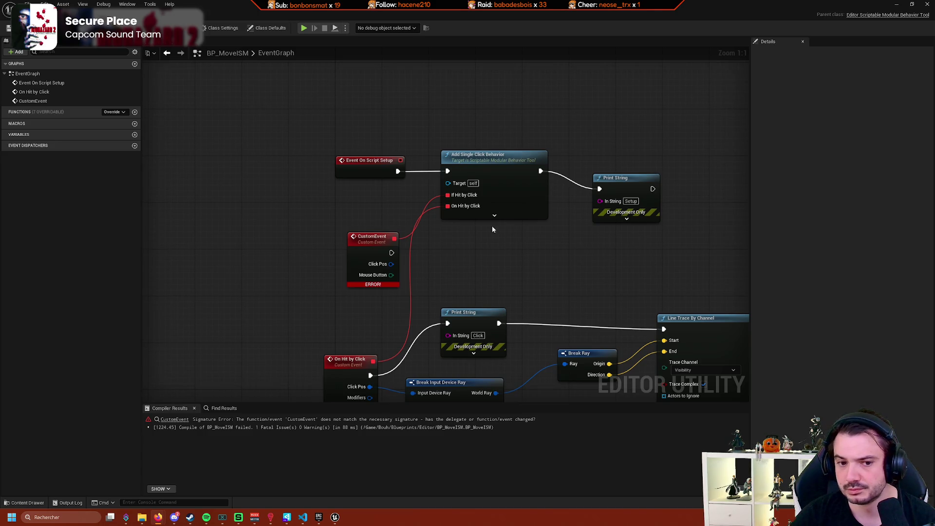
click(521, 420)
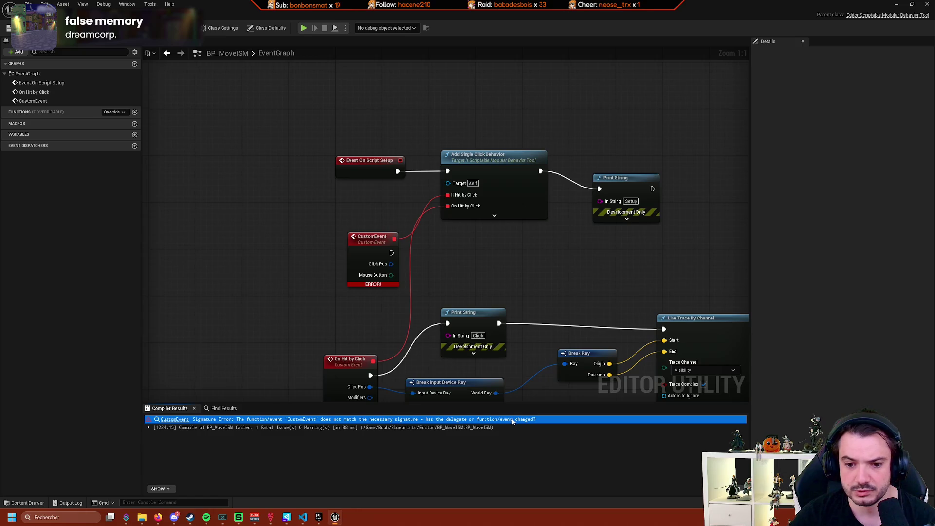
double_click(529, 422)
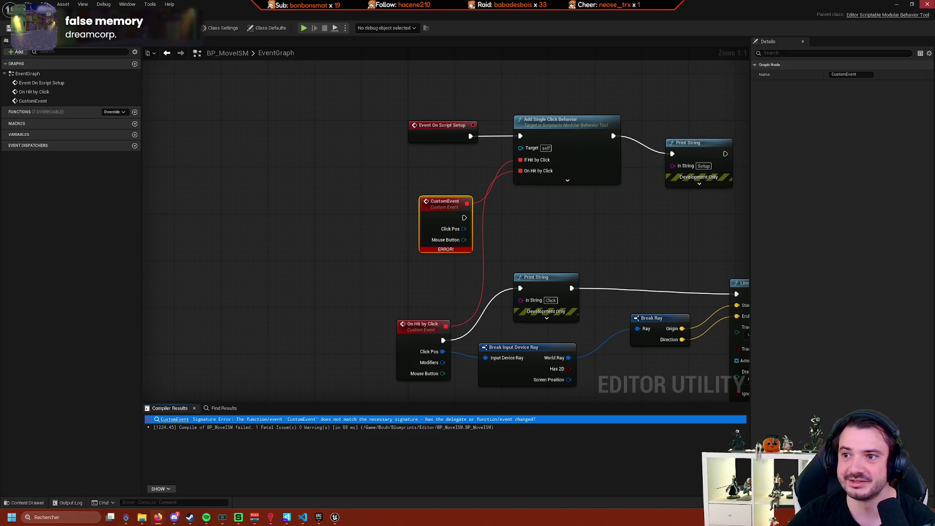
click(927, 4)
click(499, 340)
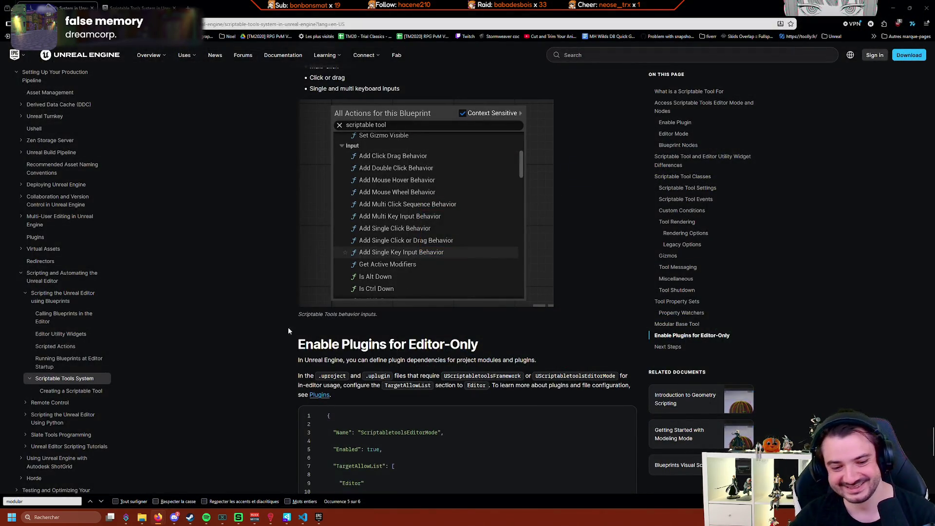
Open the Epic Games Launcher and launch the BouhDreams project from the Library.
click(319, 516)
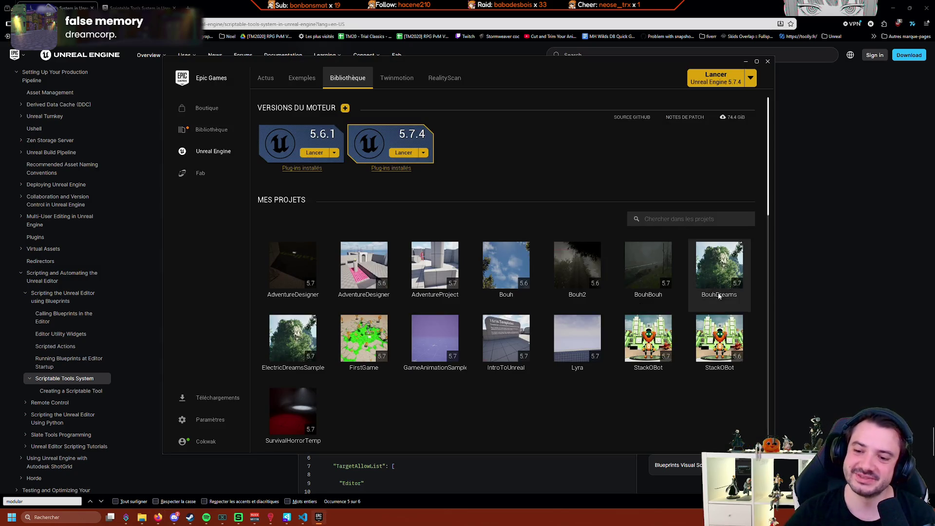
double_click(739, 285)
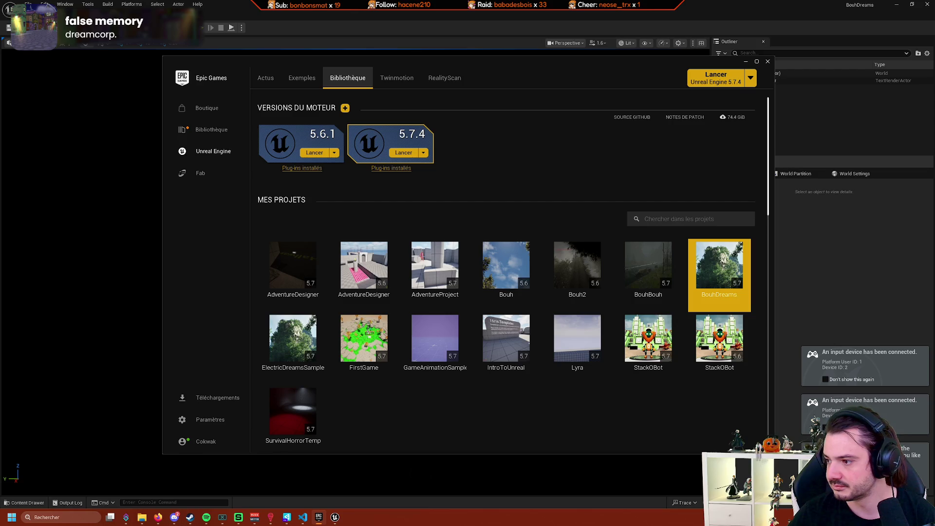
Minimize the launcher and browse the project's Levels folder in the Content Drawer.
click(745, 62)
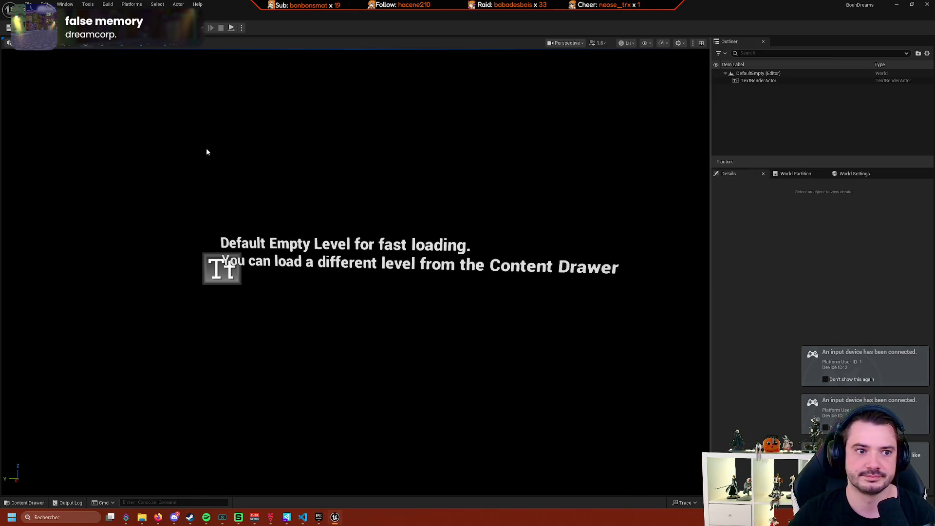
click(41, 500)
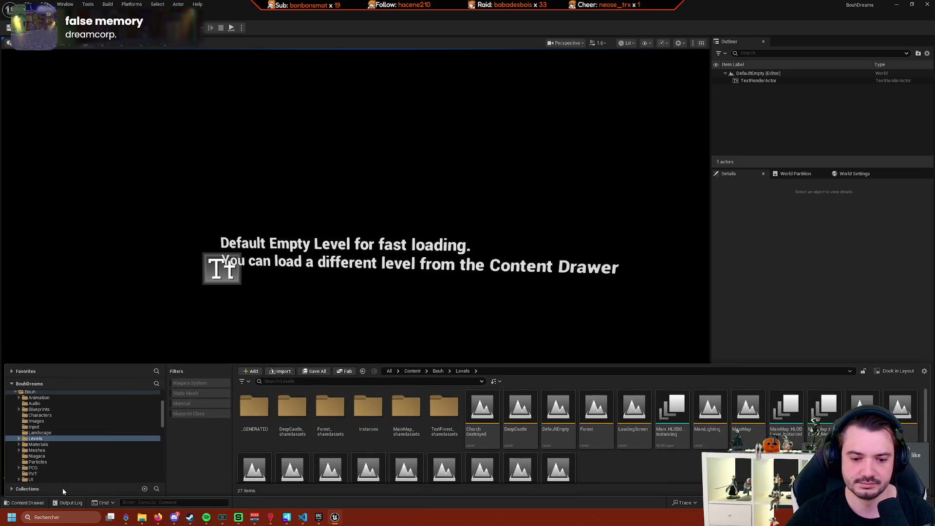
scroll(341, 438, down, 1)
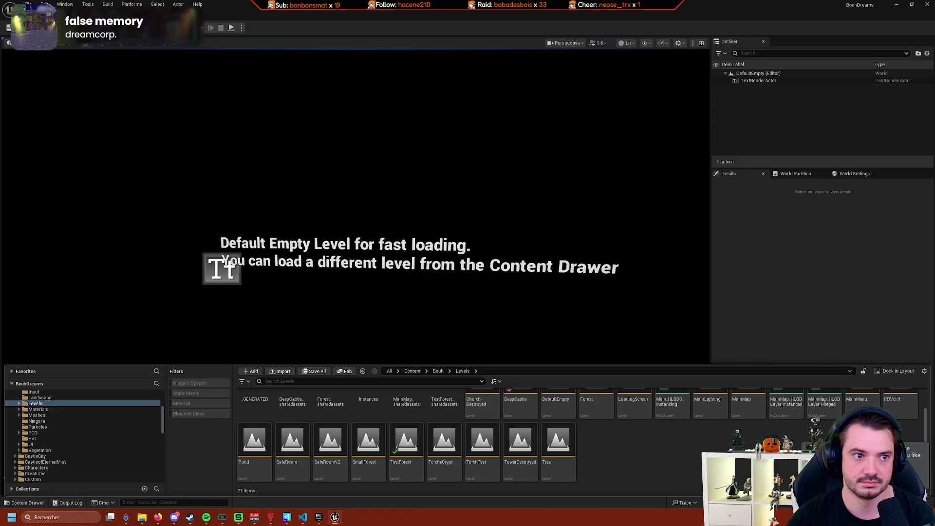
click(119, 83)
click(33, 503)
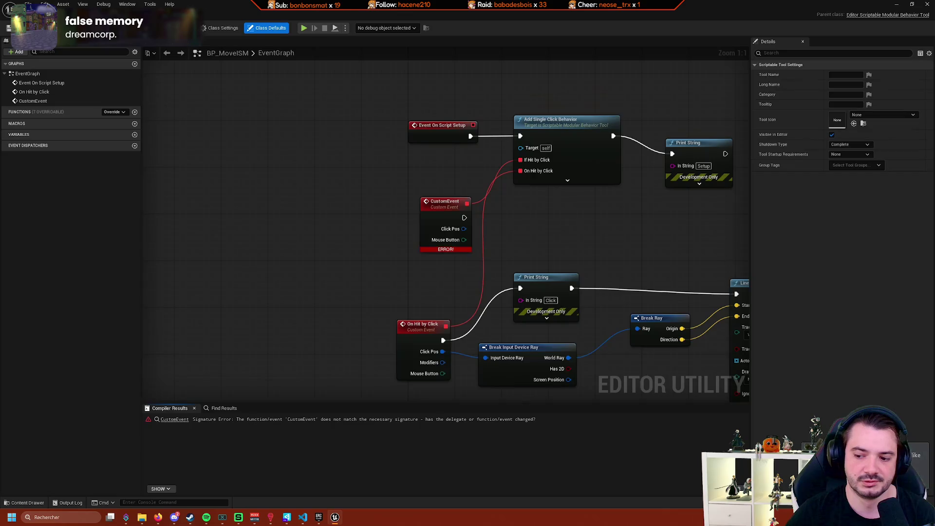
Recompile BP_MoveISM, then delete the faulty CustomEvent node.
click(437, 249)
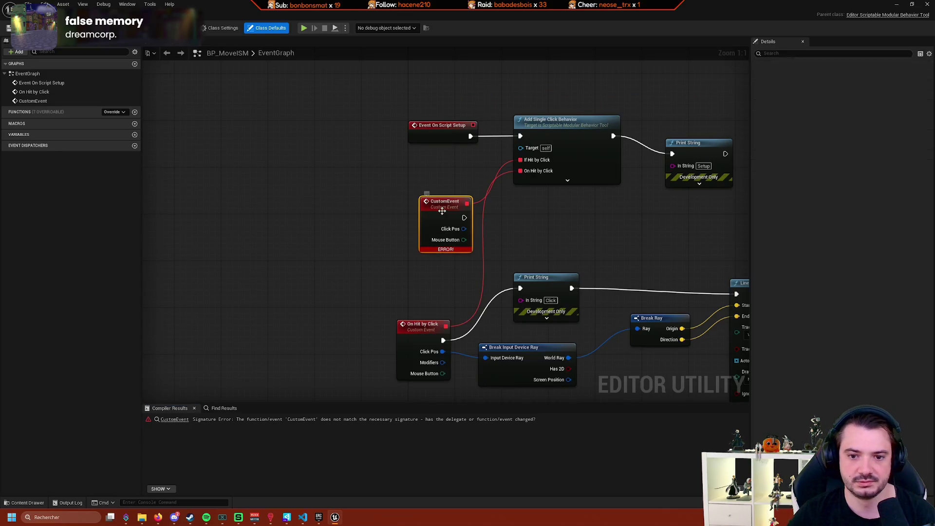
key(F7)
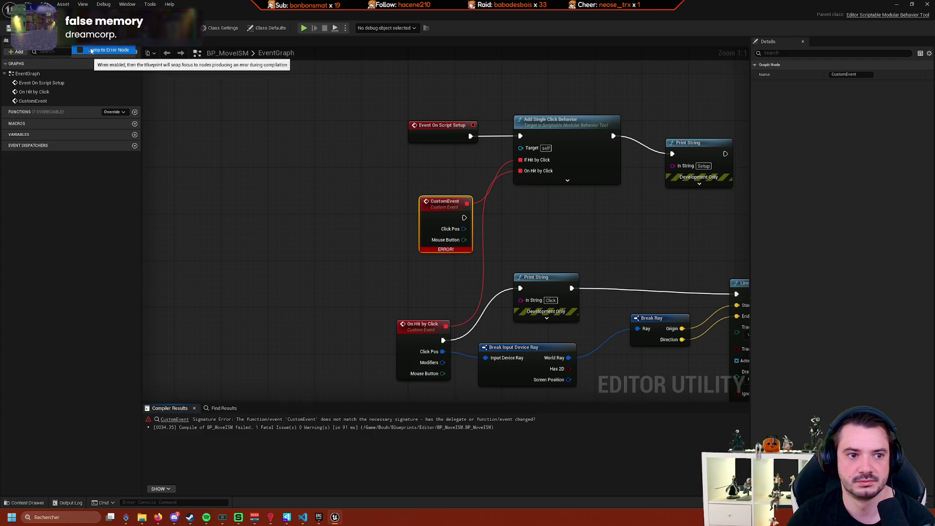
mouse_move(130, 49)
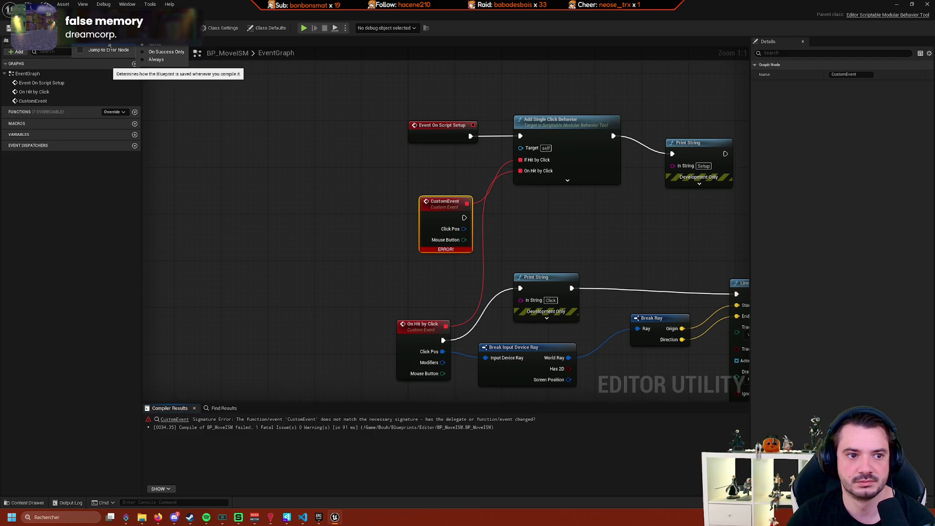
click(282, 127)
key(Delete)
Bind a new CustomEvent_0 to If Hit by Click and recompile.
drag(520, 160, 429, 213)
click(433, 235)
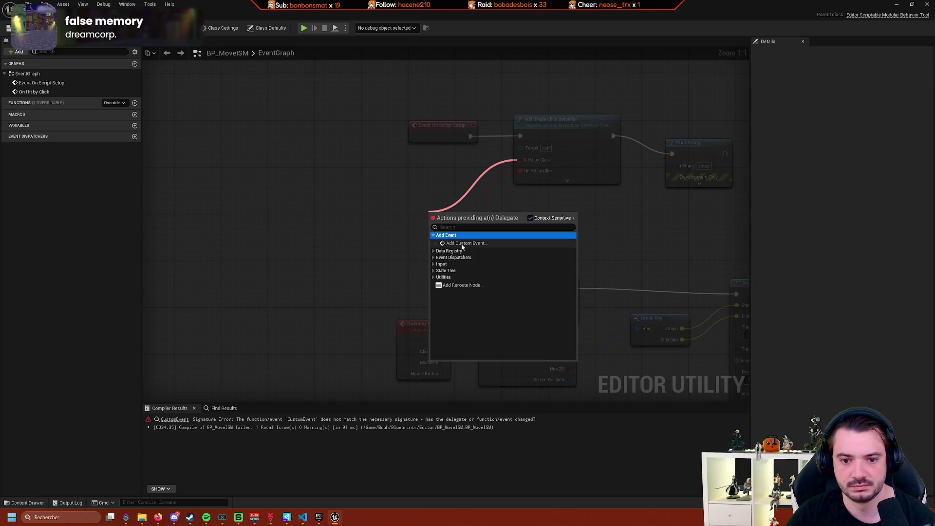
click(460, 242)
key(Return)
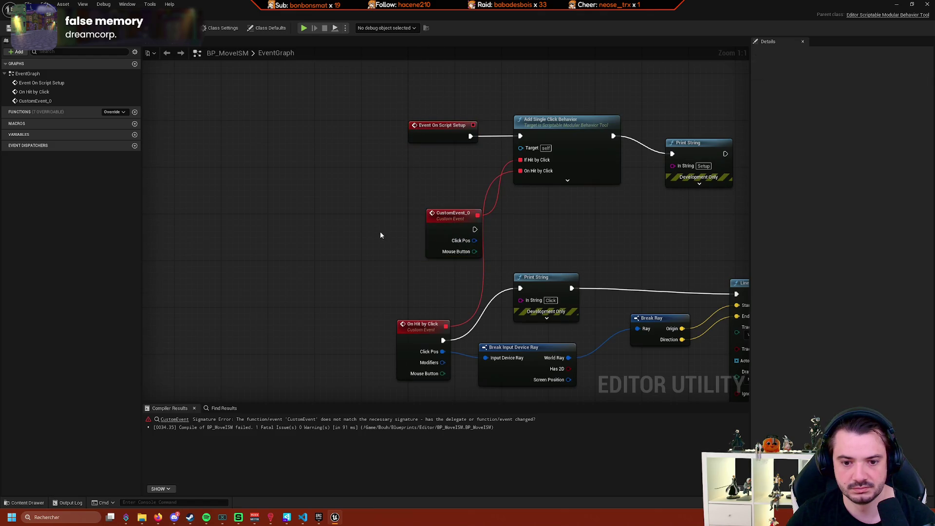
drag(428, 230, 388, 224)
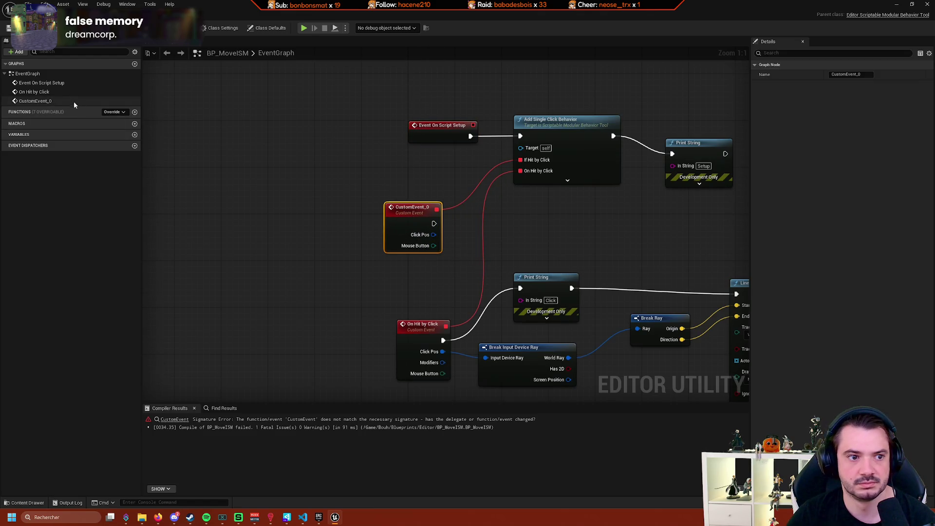
click(19, 28)
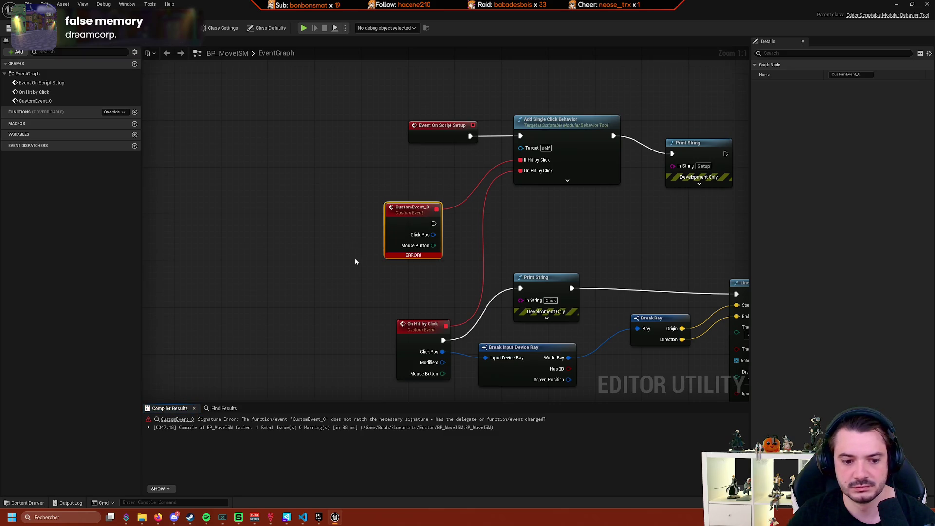
Snip a screenshot of the node graph and select CustomEvent_0's signature error.
drag(422, 308, 369, 332)
key(super+shift+s)
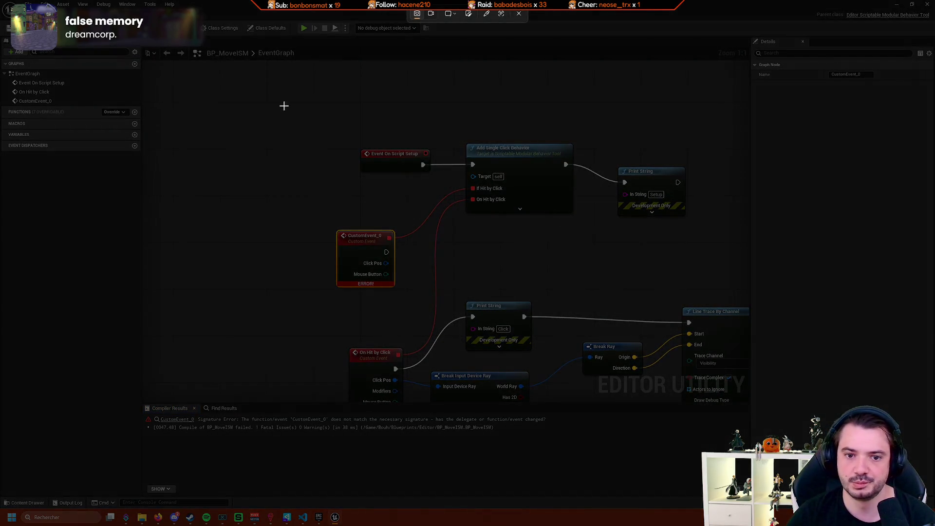
mouse_move(284, 105)
mouse_down()
mouse_move(615, 297)
mouse_move(588, 294)
mouse_up()
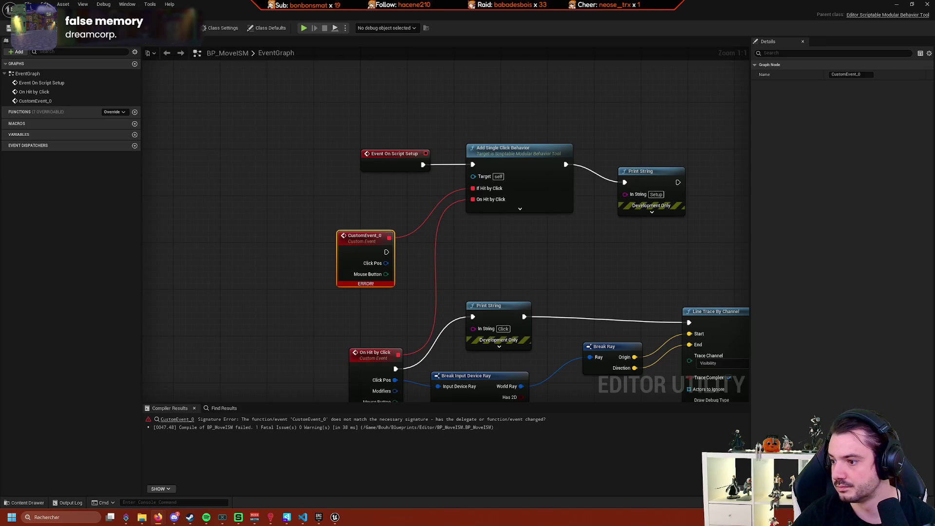
click(338, 421)
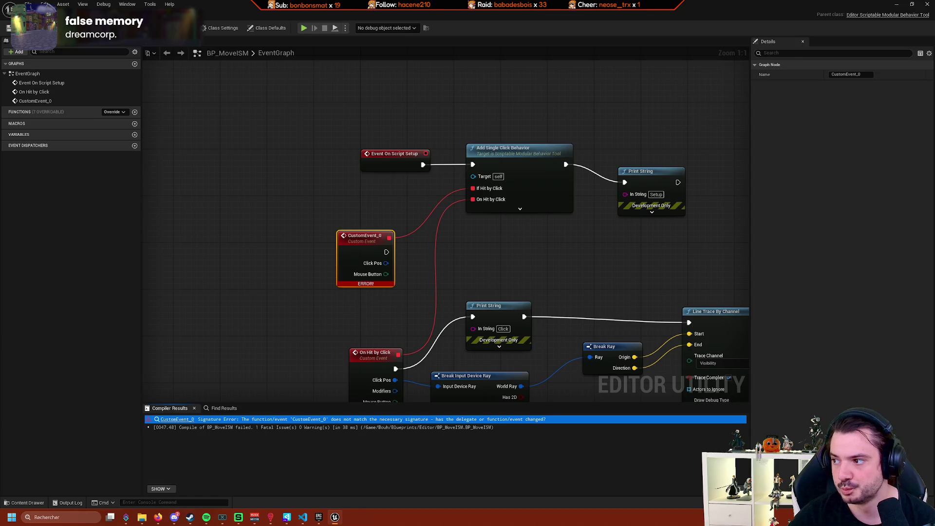
Inspect CustomEvent_0's context menu, then list the overridable functions in My Blueprint.
right_click(361, 283)
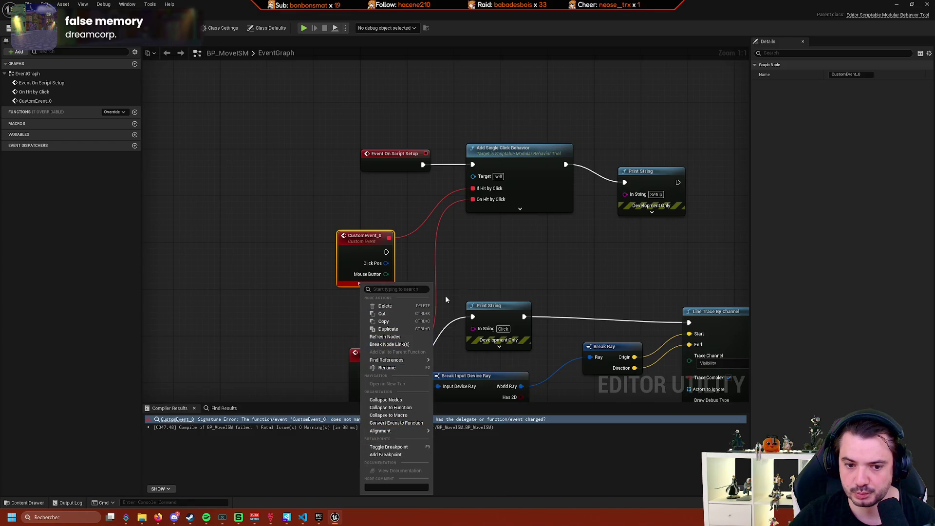
click(600, 384)
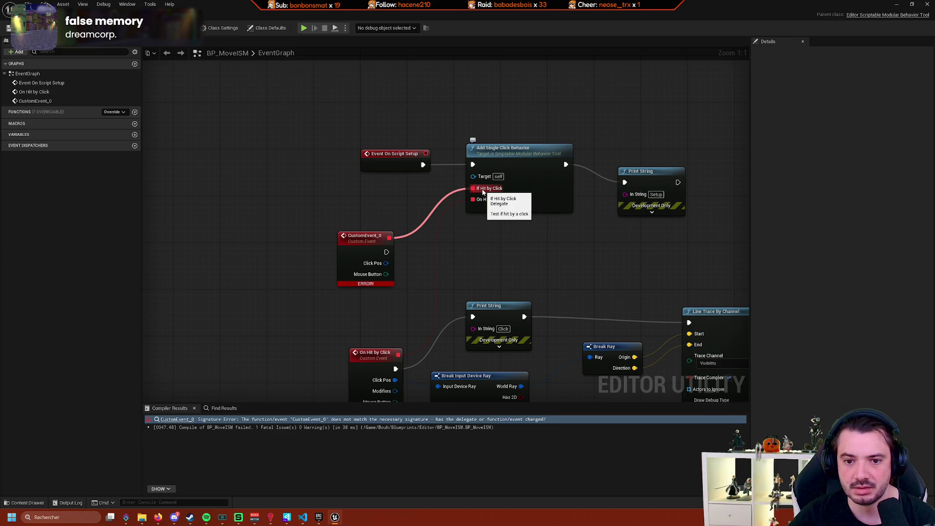
click(113, 112)
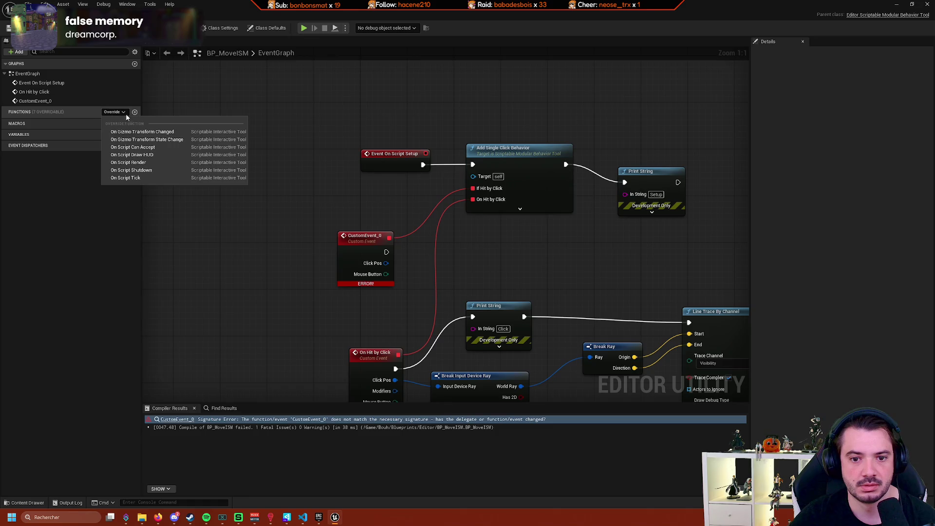
Add the On Script Can Accept override, then remove it again.
click(133, 147)
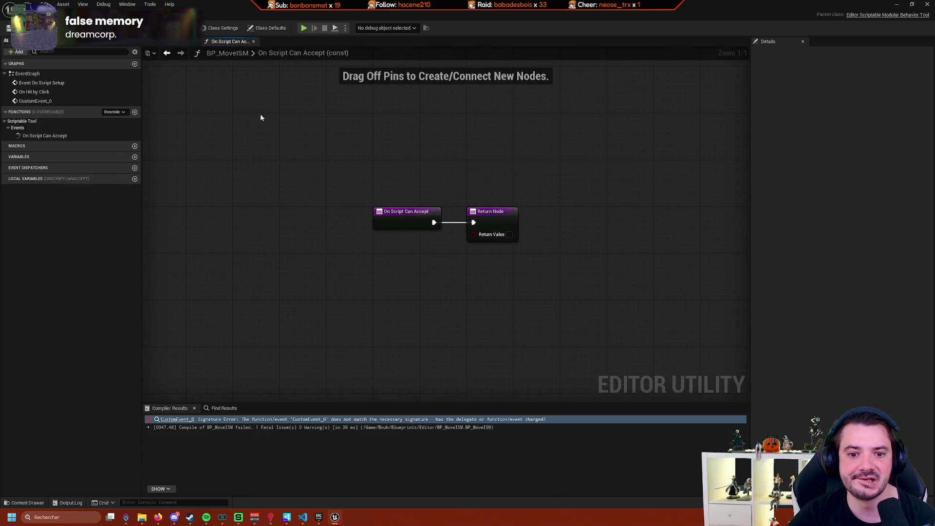
click(88, 135)
key(Delete)
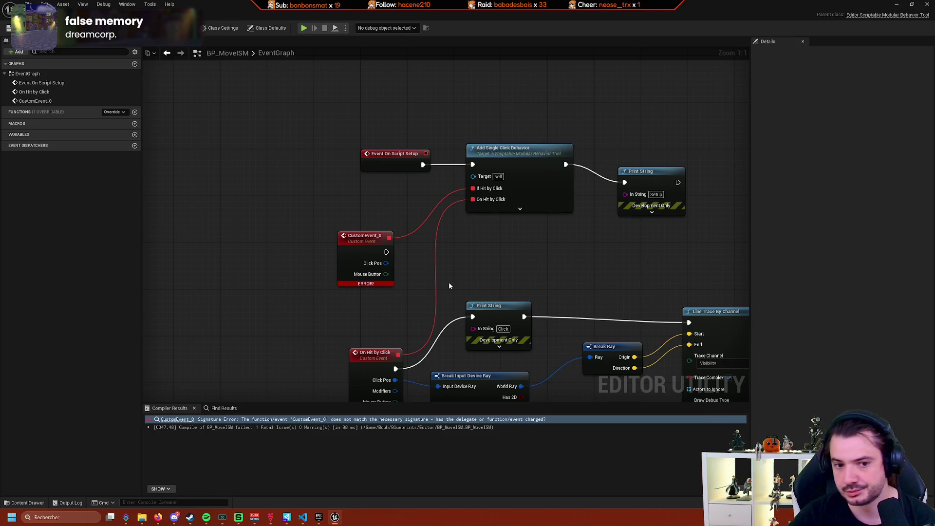
Delete the CustomEvent_0 node and pull a new wire from the If Hit by Click pin.
click(364, 253)
key(Delete)
drag(472, 188, 383, 216)
Cancel the pending wire and create a new function named If Hit by Click.
click(353, 257)
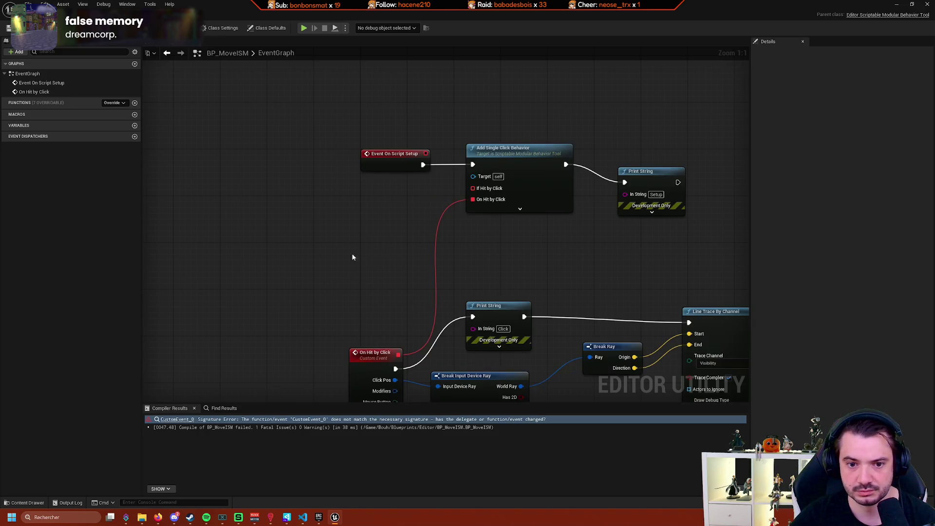
click(134, 103)
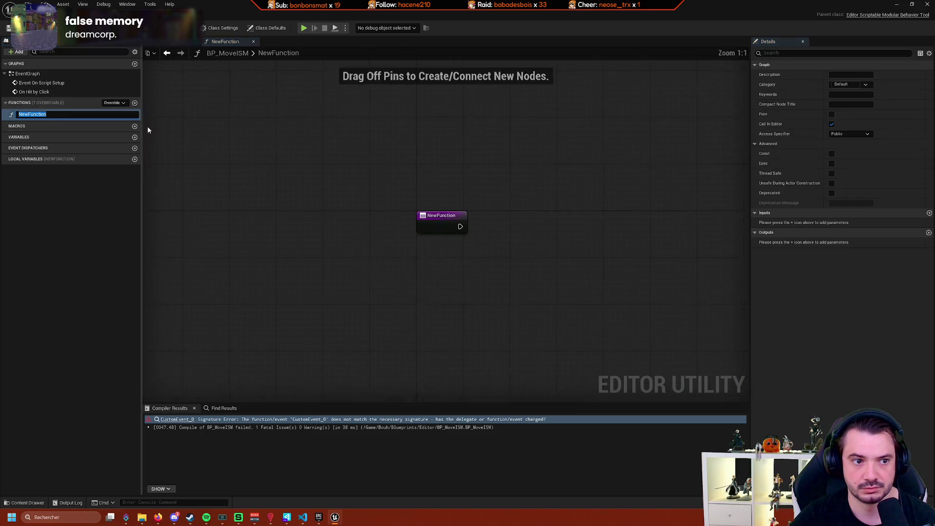
text(If)
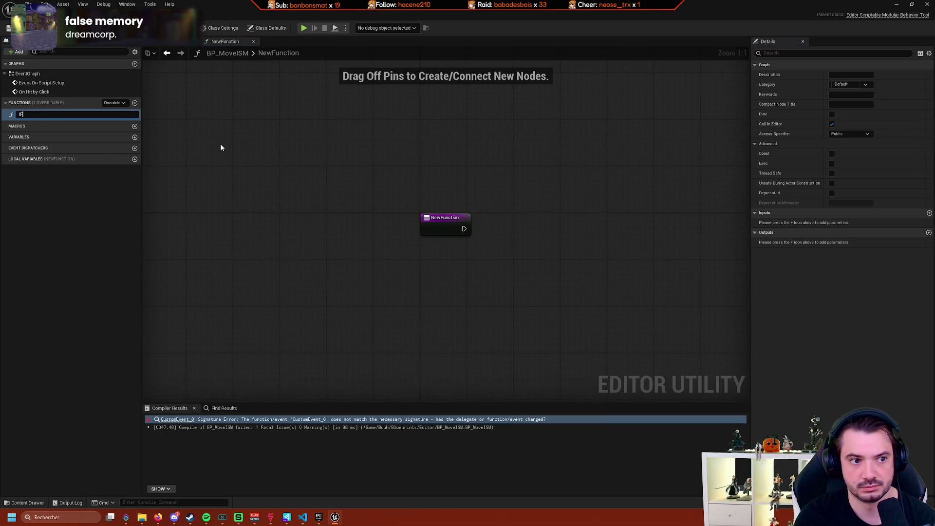
text(it)
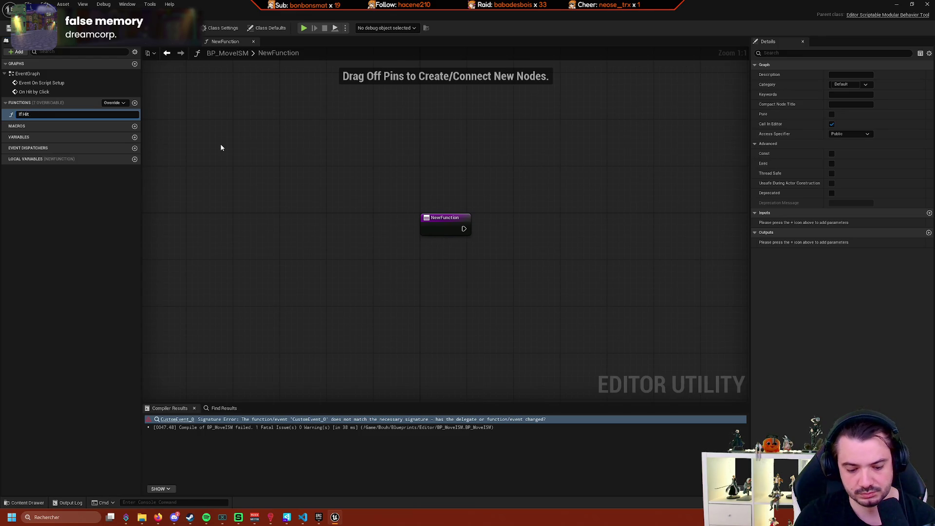
text(byt)
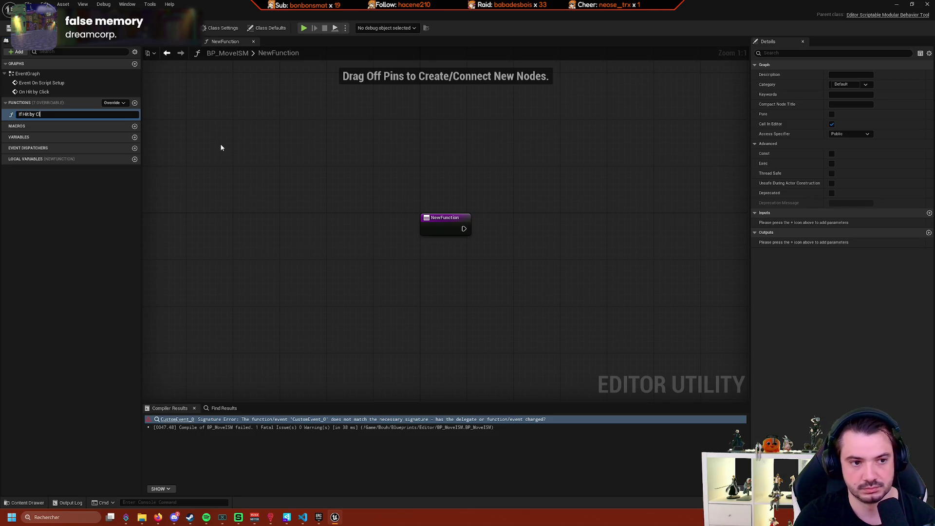
text(ick)
key(Return)
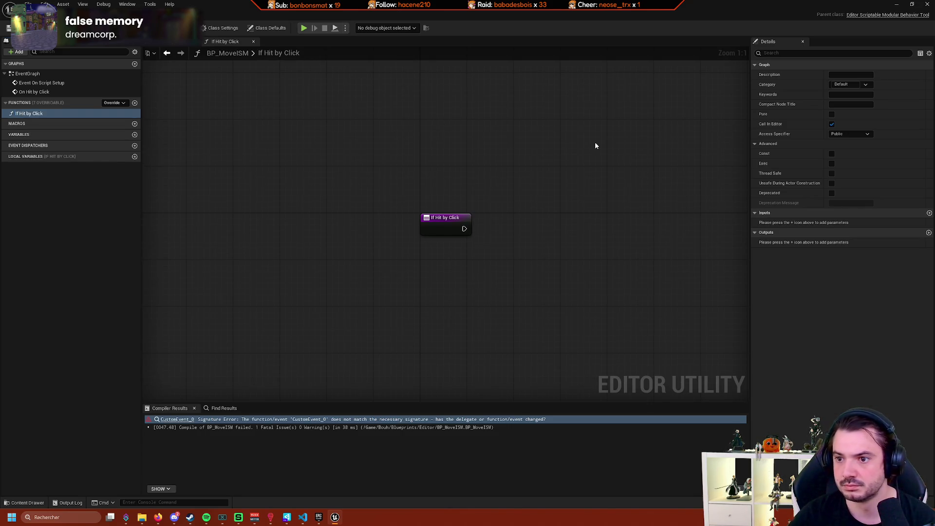
drag(595, 146, 507, 141)
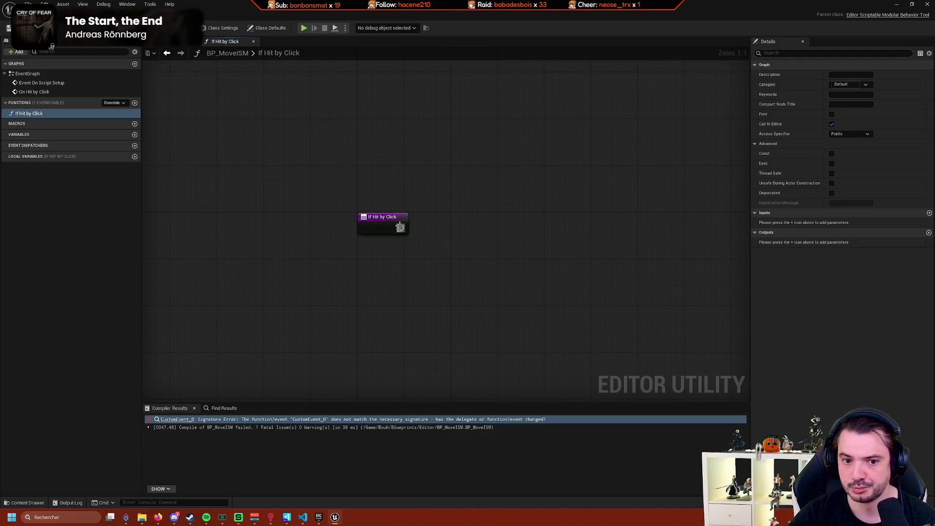
Give the function a Boolean output named Hit, set to true.
click(929, 233)
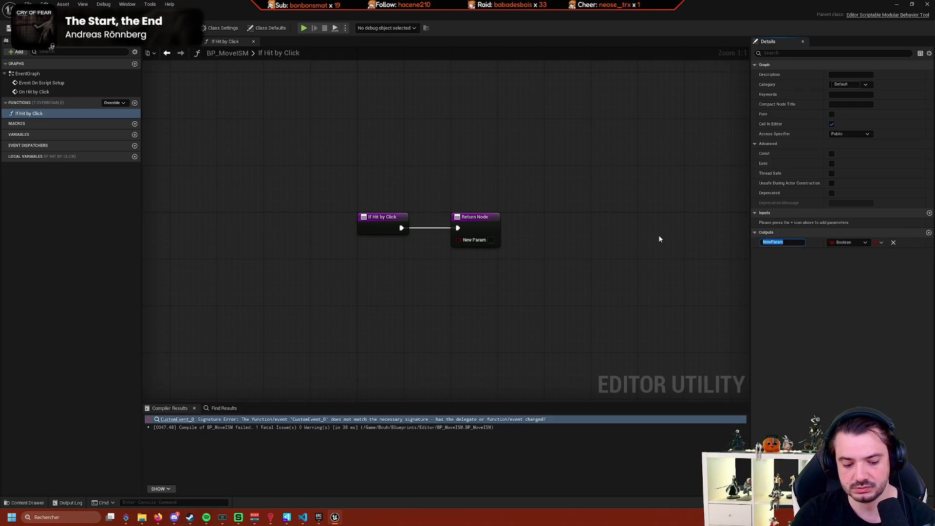
text(Hit)
key(Return)
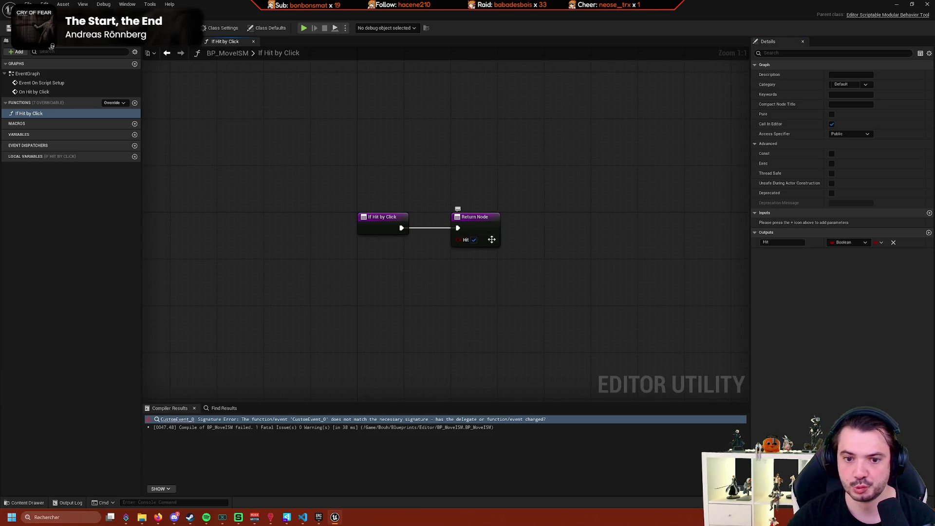
click(474, 239)
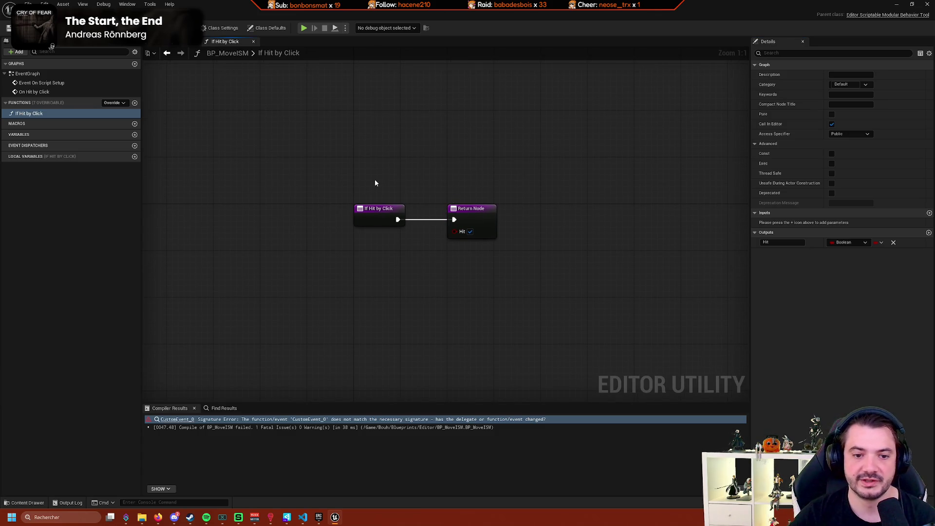
Return to the EventGraph and drag a new wire off the If Hit by Click pin.
click(51, 44)
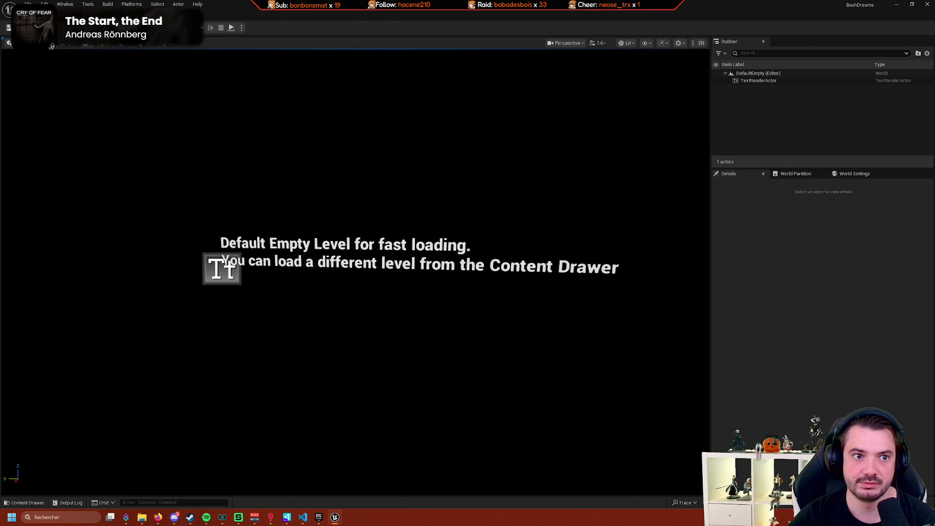
click(53, 44)
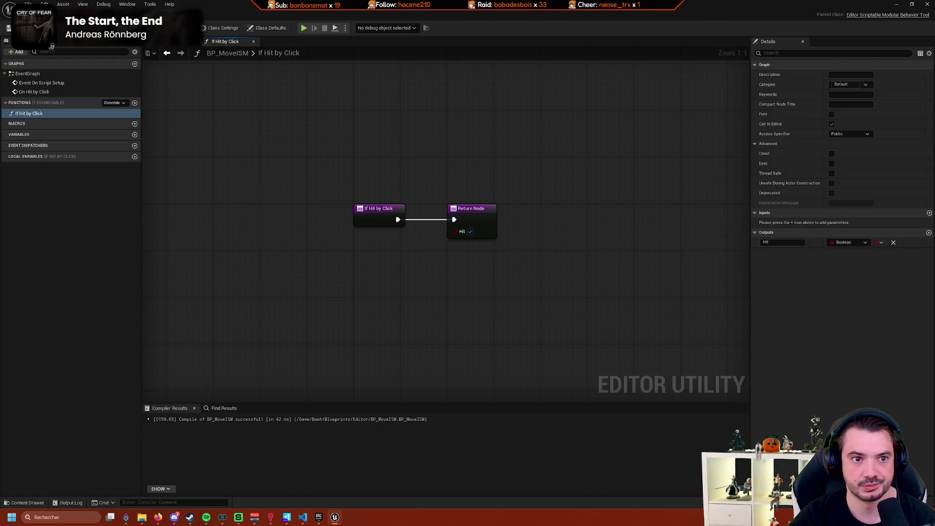
click(167, 53)
drag(472, 188, 397, 207)
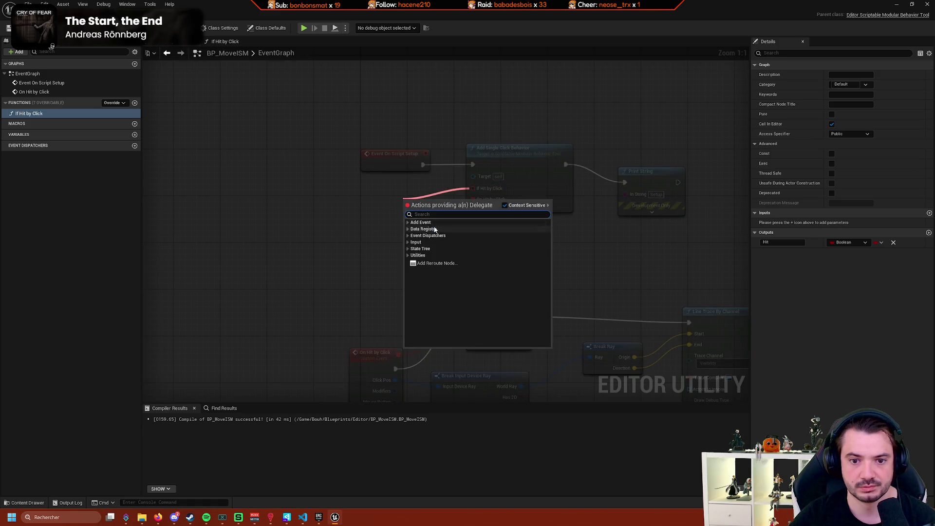
Bind a Custom Event to If Hit by Click, compile, and open the If Hit by Click graph.
text(add e)
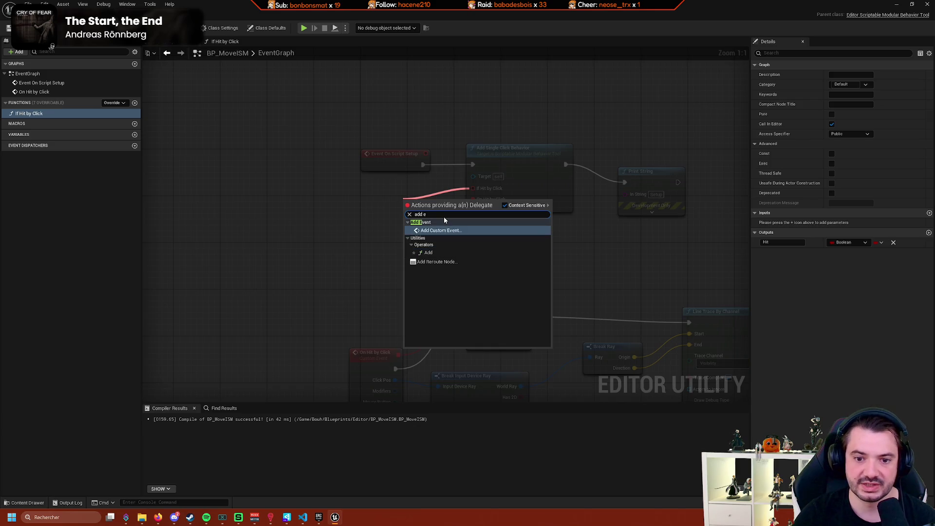
key(Return)
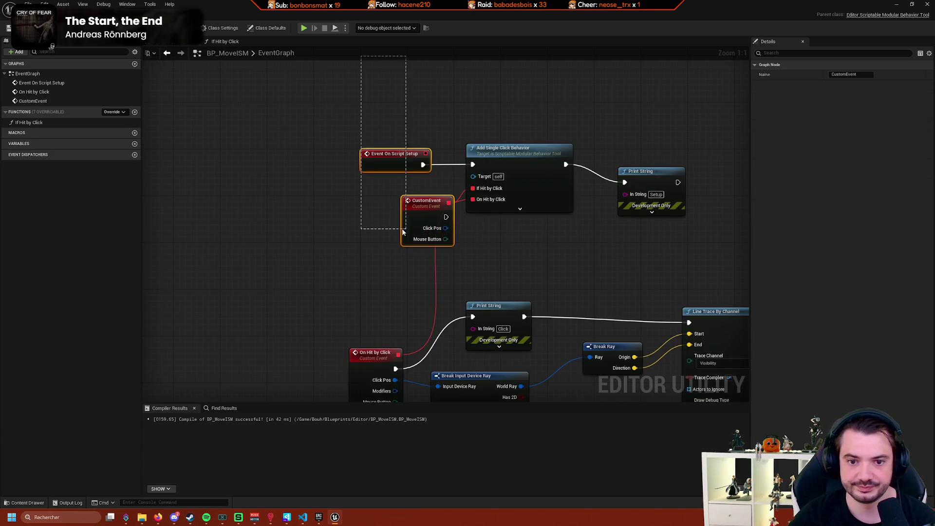
drag(424, 201, 355, 201)
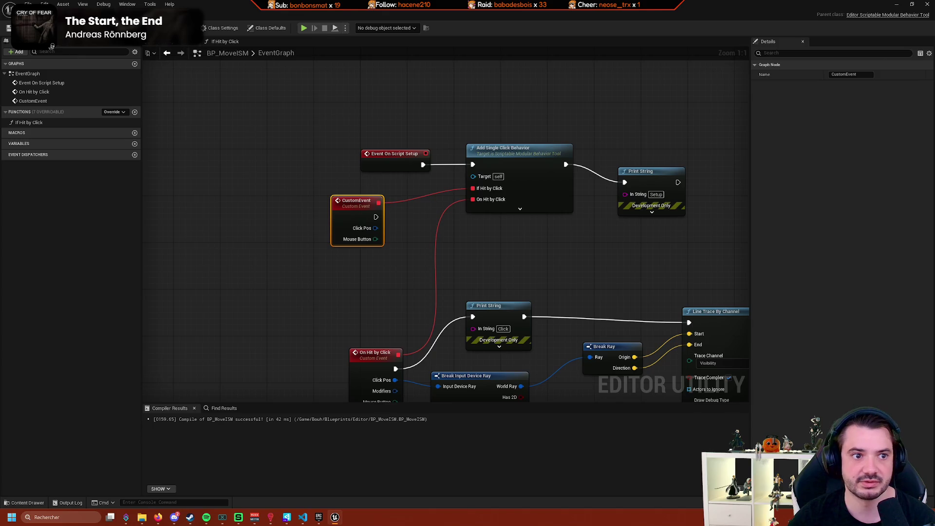
key(F7)
double_click(53, 123)
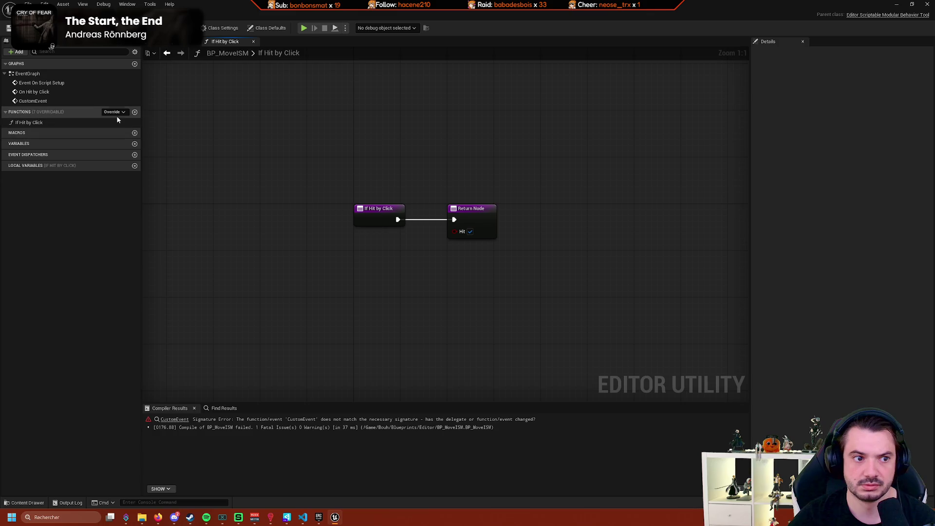
Give If Hit by Click an Input Device Ray input named Click Pos, recompile, and return to EventGraph.
click(76, 124)
click(76, 127)
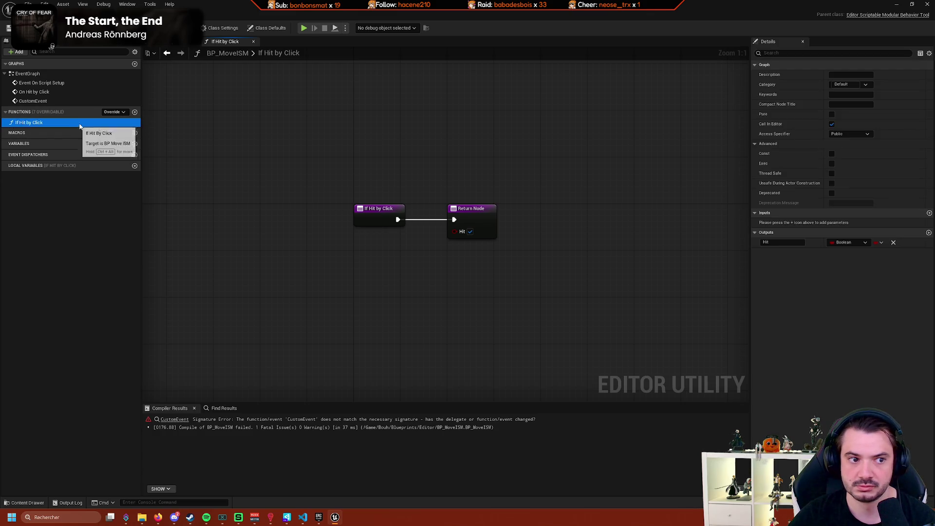
click(929, 214)
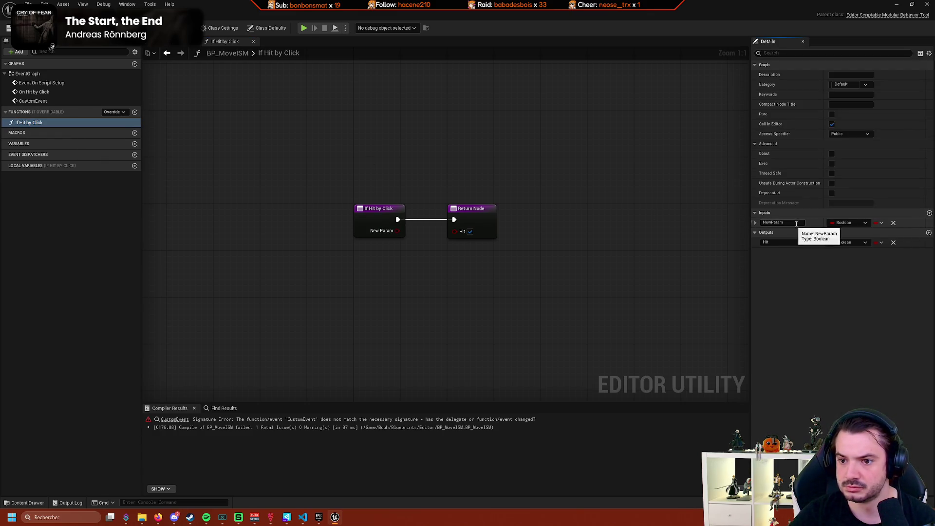
click(857, 223)
text(input)
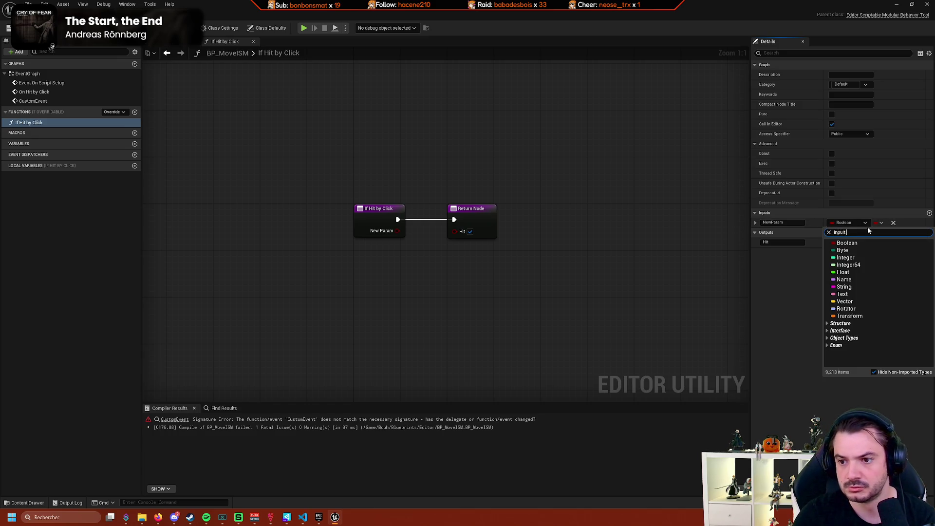
text( dev)
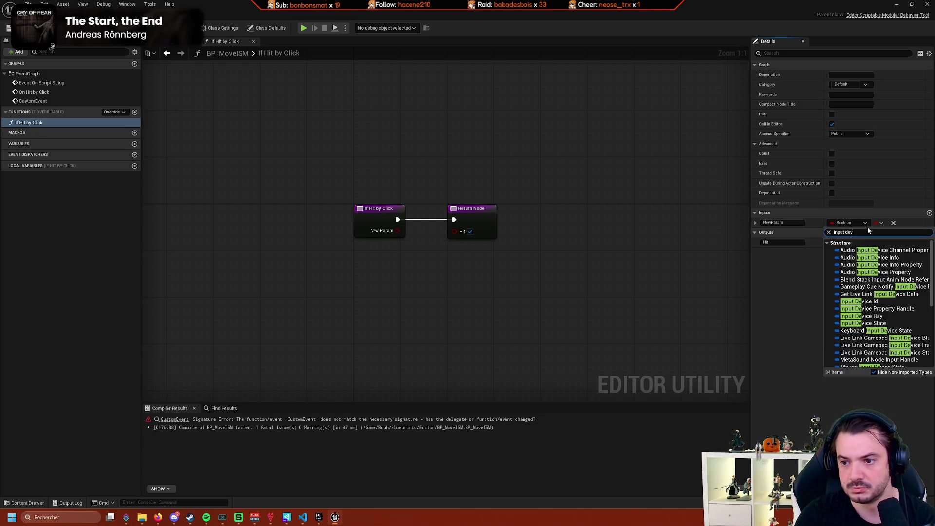
text(ice ray)
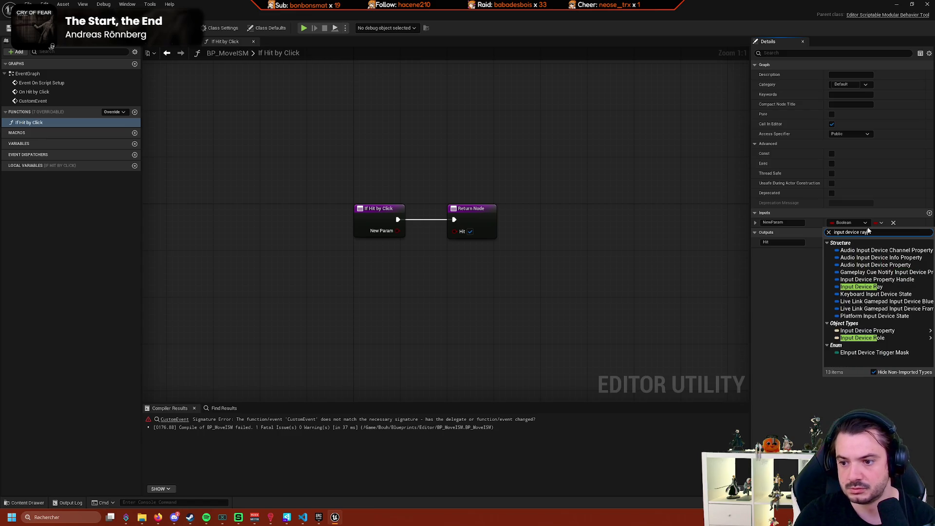
click(850, 250)
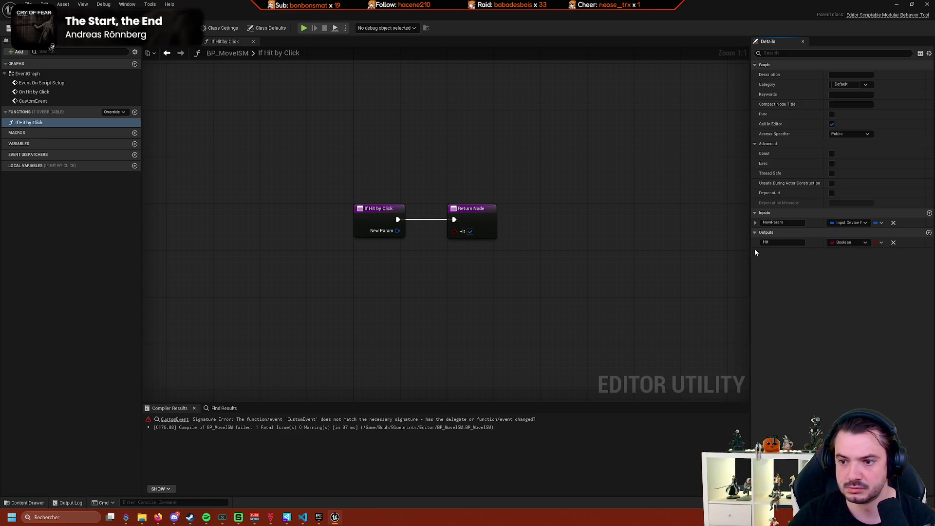
double_click(784, 223)
text(Cli)
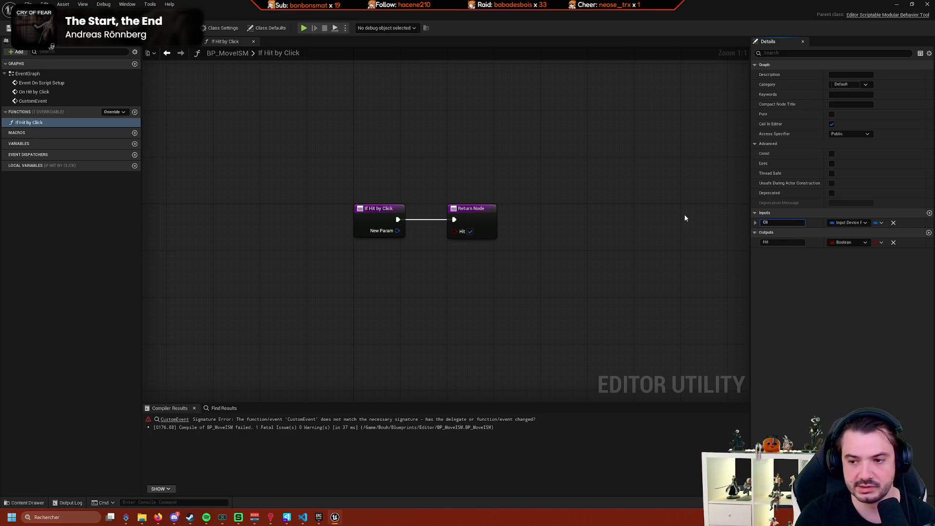
text(ck Pos)
key(Return)
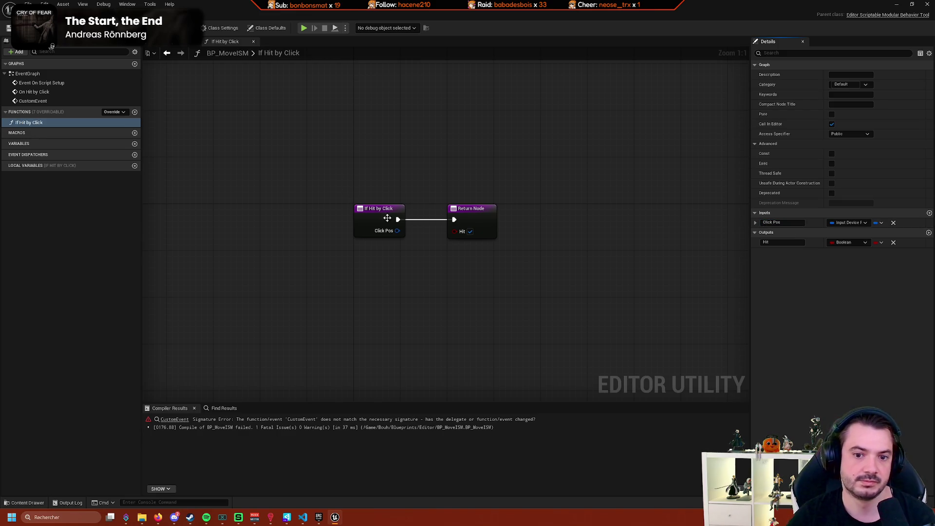
key(F7)
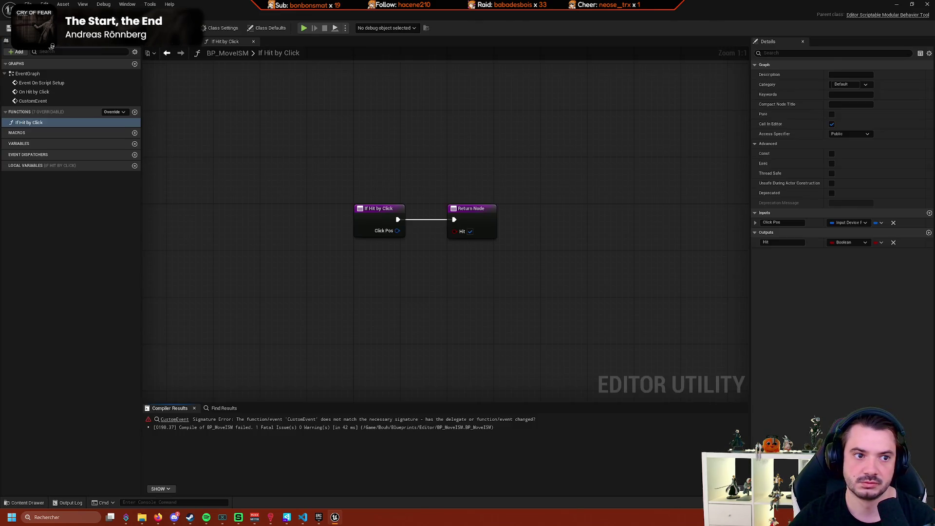
click(155, 43)
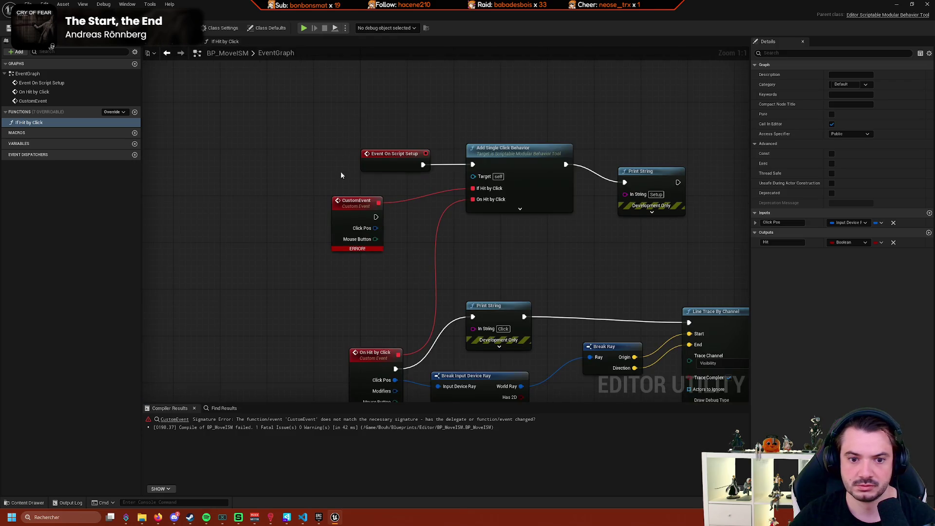
Pan and zoom around the EventGraph, then switch to the level editor and back to BP_MoveISM.
drag(457, 250, 387, 229)
drag(469, 231, 322, 205)
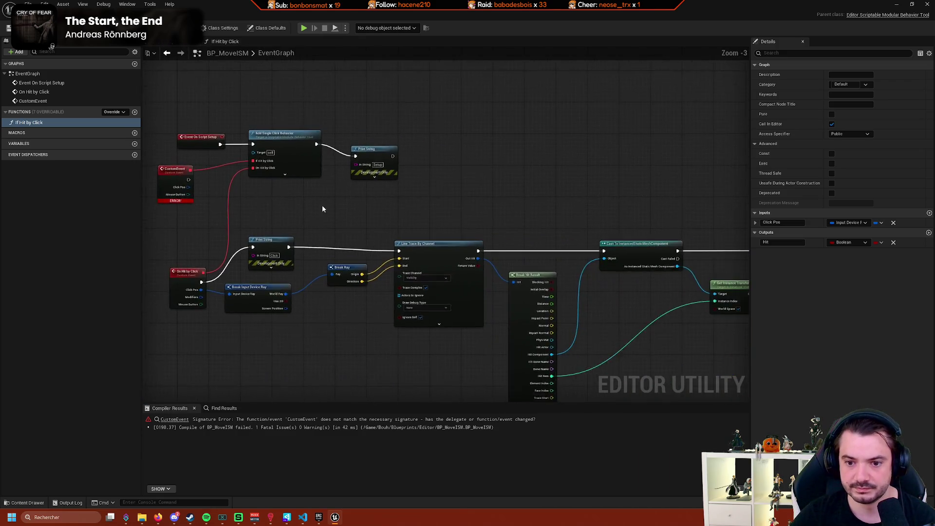
scroll(322, 205, down, 2)
scroll(417, 211, up, 2)
drag(417, 212, 428, 222)
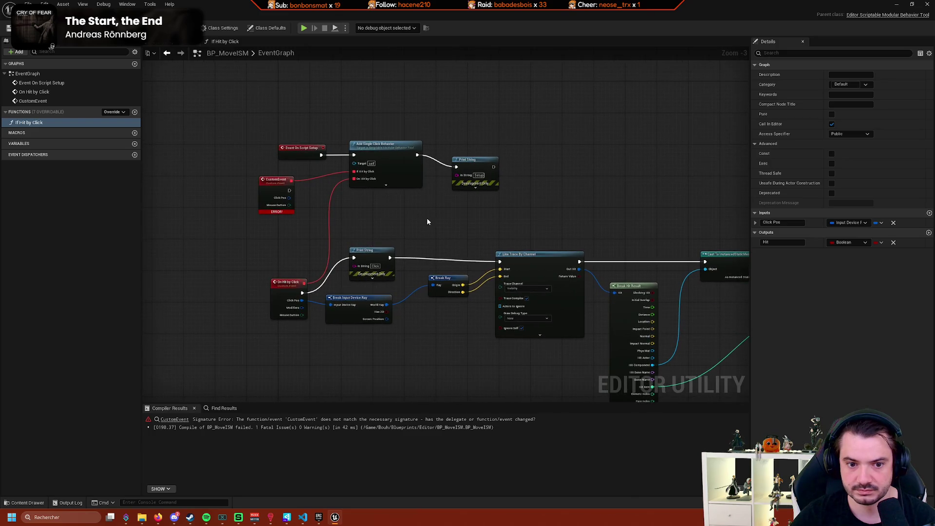
scroll(373, 199, up, 1)
scroll(373, 198, up, 1)
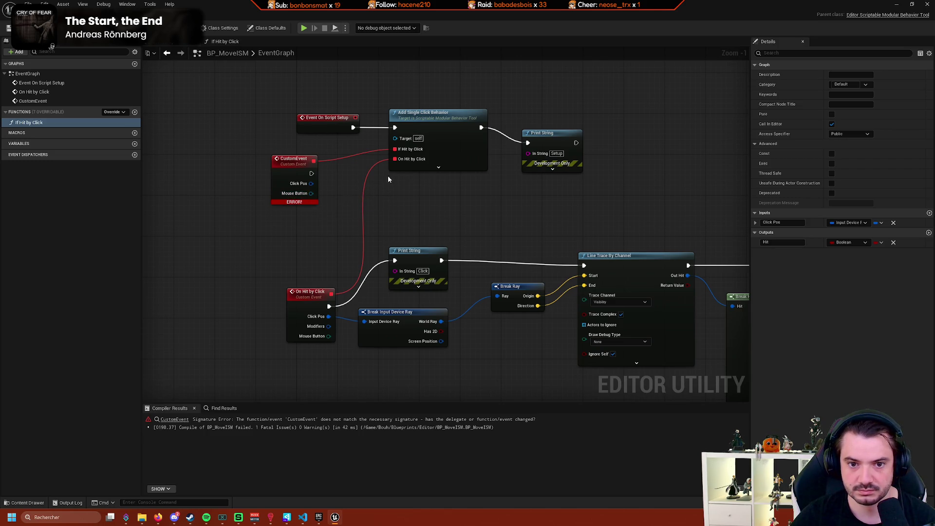
click(44, 14)
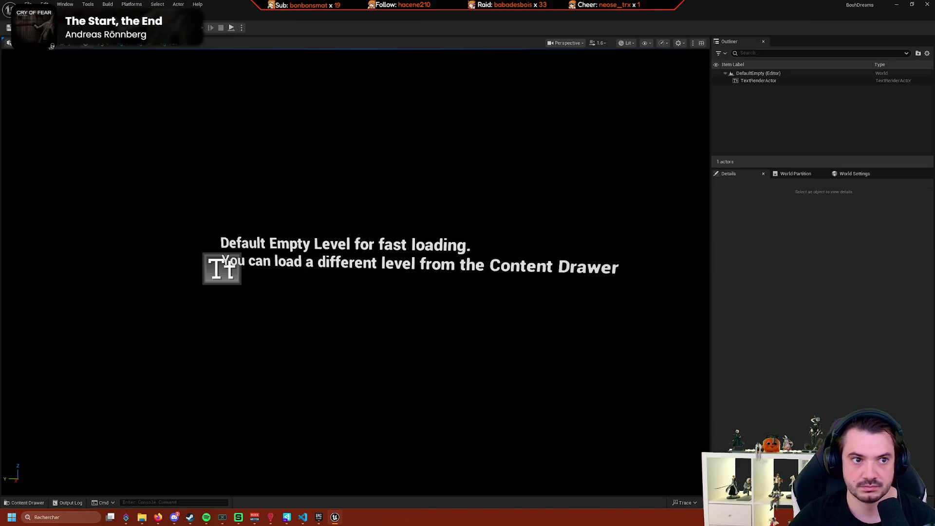
click(97, 14)
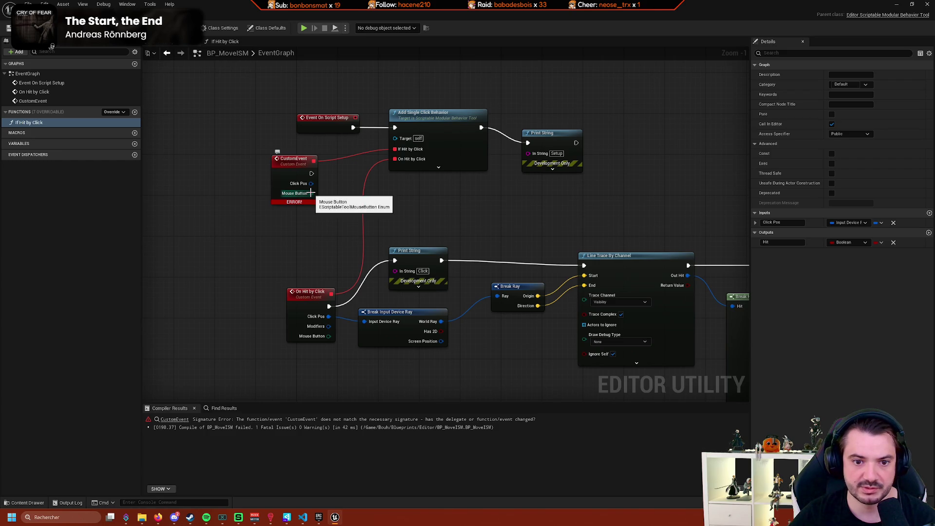
Add an EScriptable Tool Mouse Button input named Mouse Button, recompile, and delete the erroring CustomEvent.
double_click(112, 122)
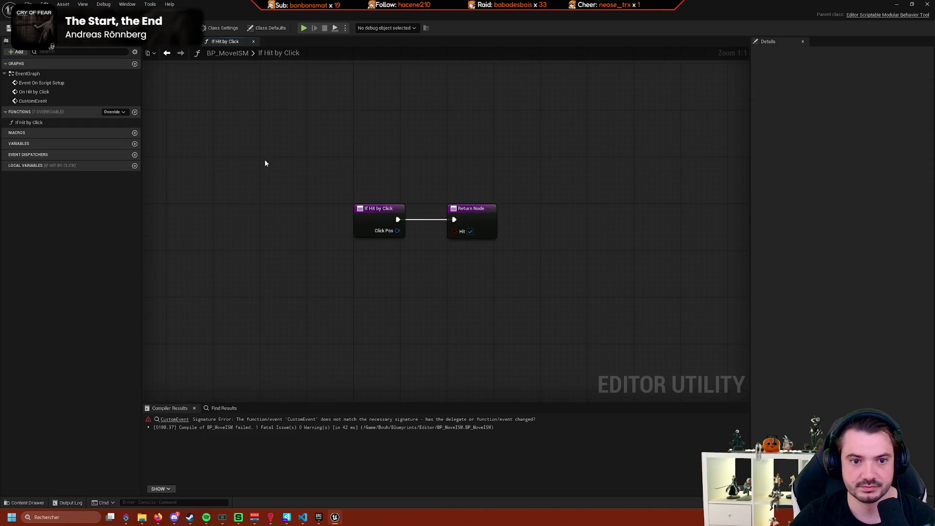
click(382, 209)
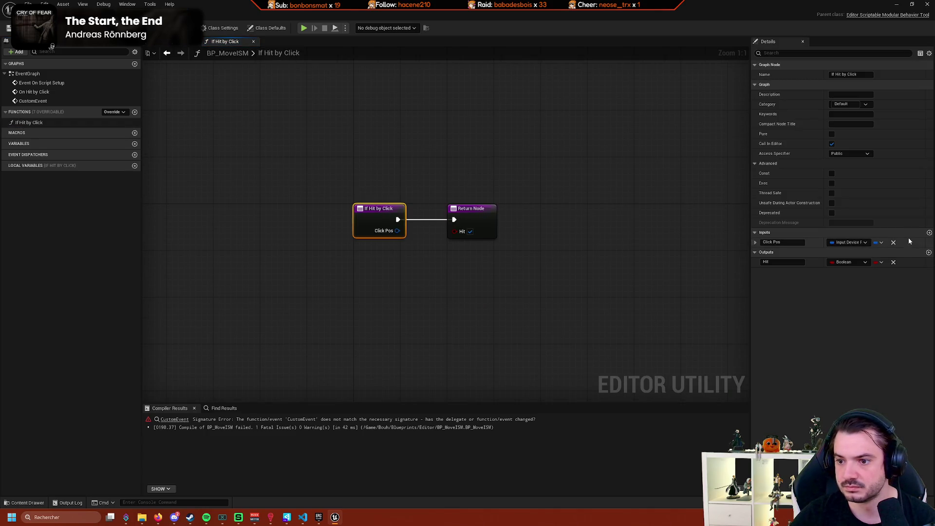
click(929, 233)
click(868, 252)
text(sc)
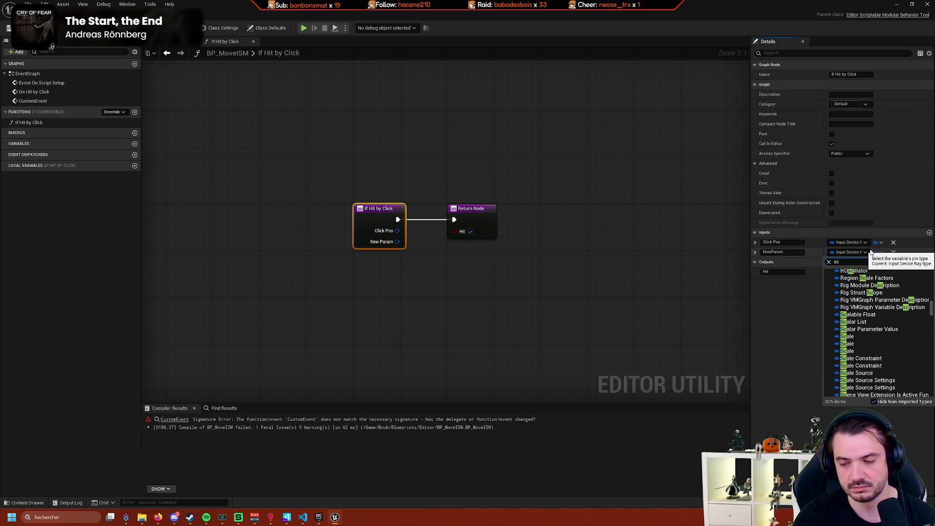
text(riptable tool mouse)
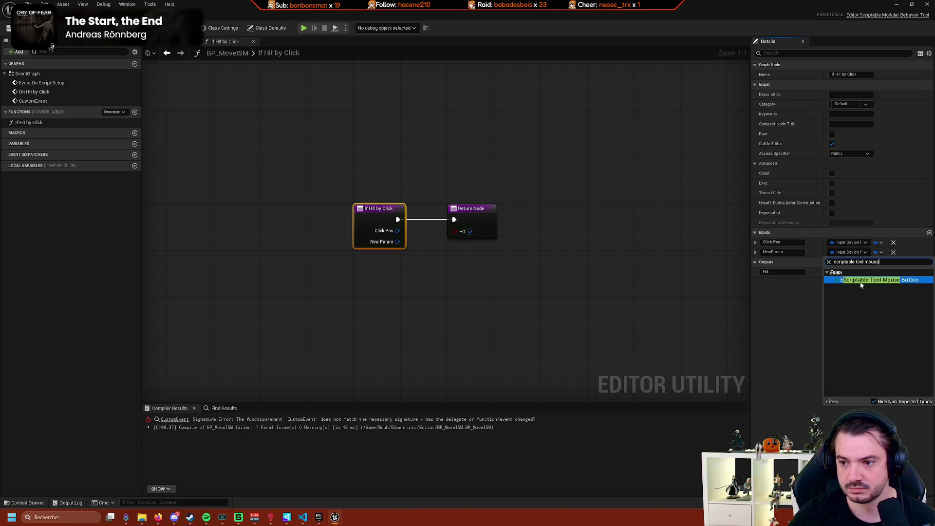
click(861, 277)
click(782, 252)
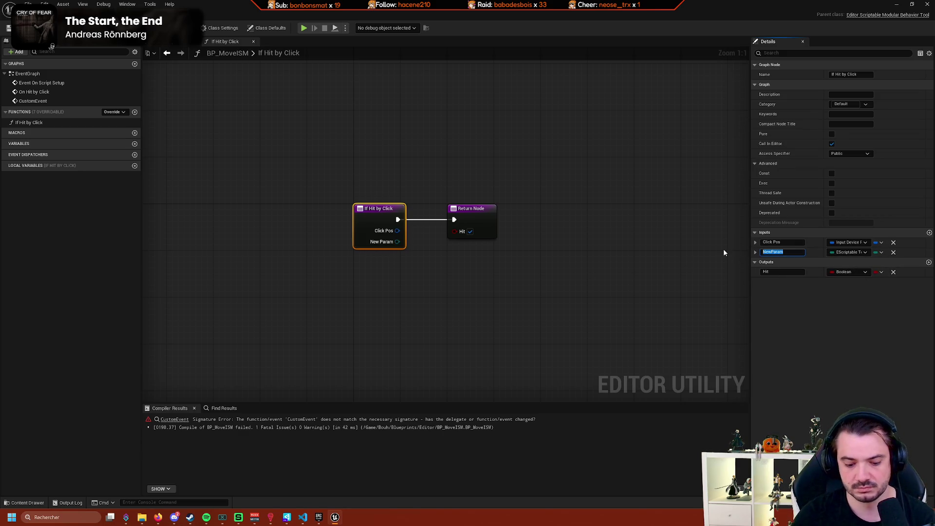
text(Mouse Button)
key(Return)
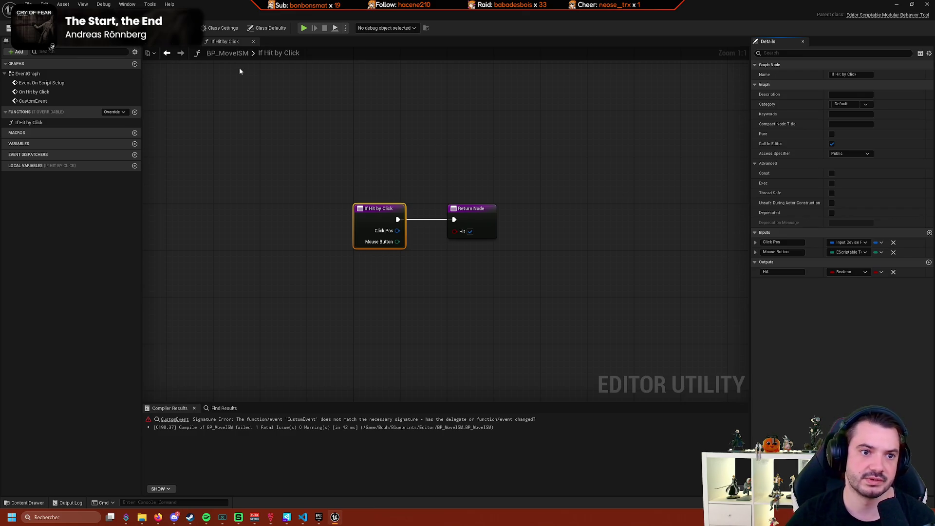
key(F7)
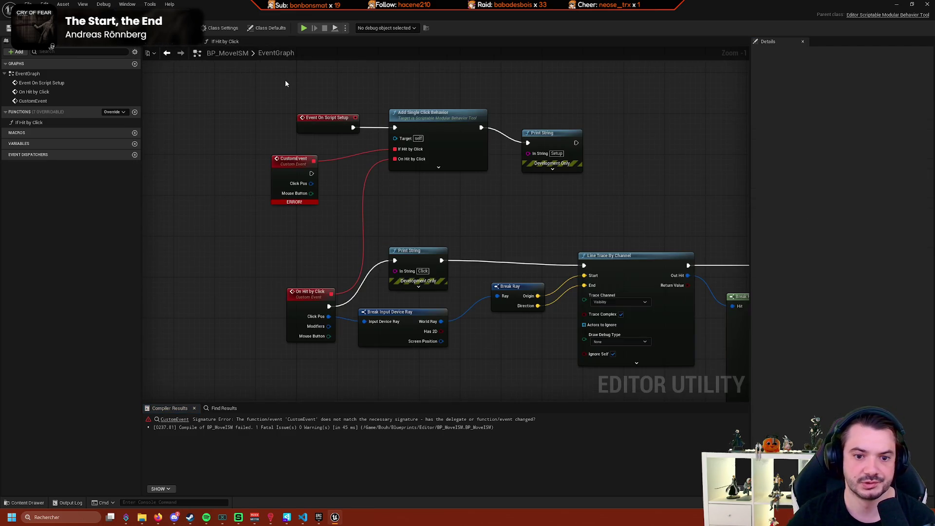
key(Delete)
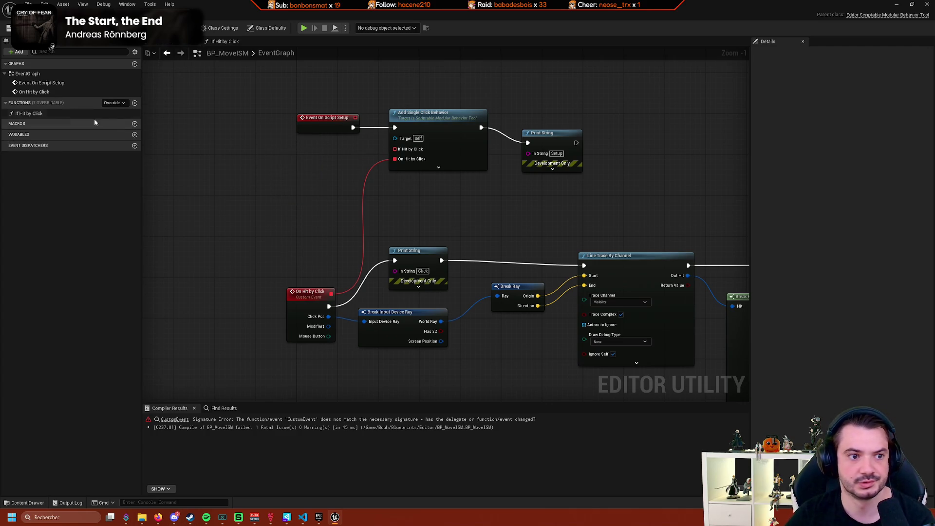
Recompile, place a test If Hit by Click call node, and search the graph actions for 'delegate'.
key(F7)
click(29, 113)
mouse_move(30, 113)
mouse_down()
mouse_move(386, 154)
mouse_move(329, 136)
mouse_move(272, 163)
mouse_up()
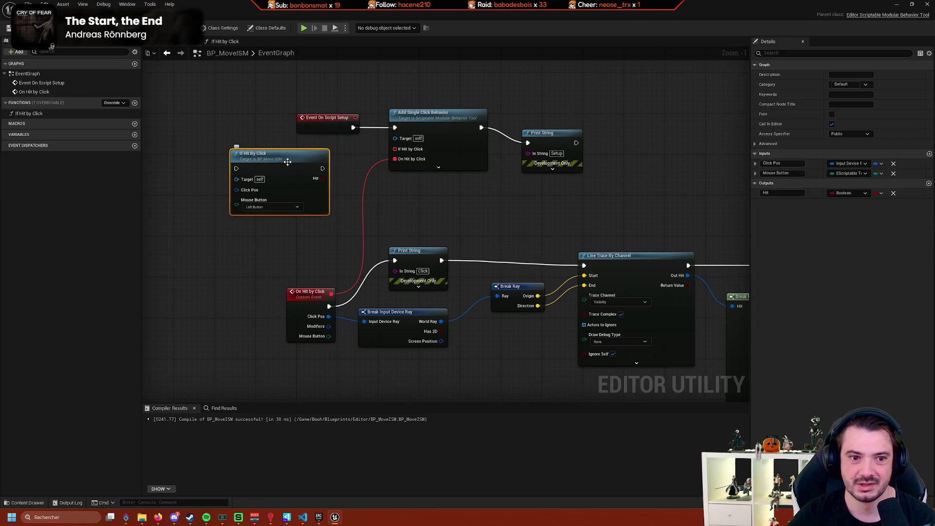
right_click(251, 246)
text(delegate)
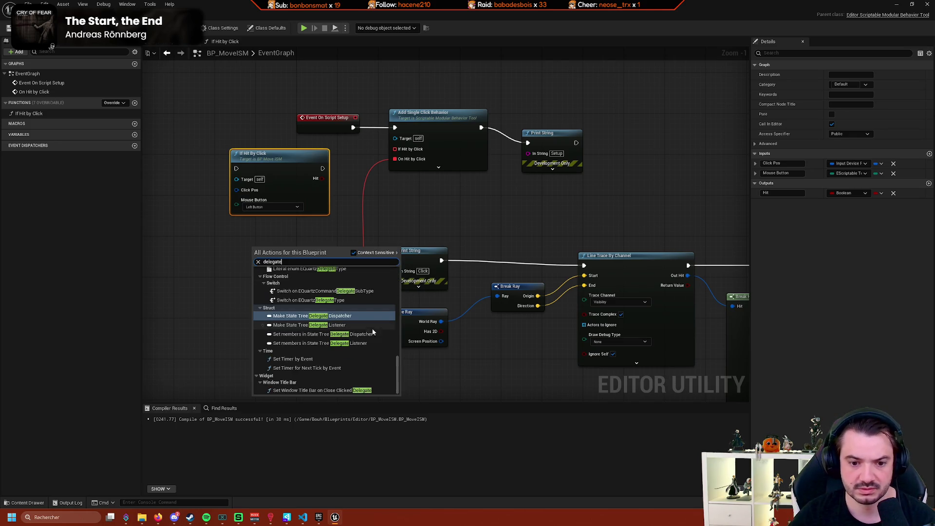
scroll(389, 366, up, 10)
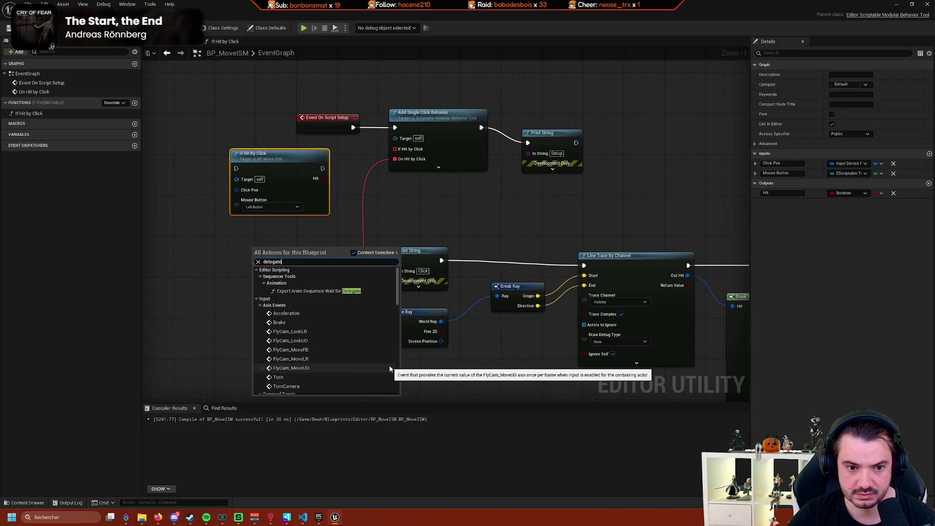
click(313, 337)
Delete the test call node and check the If Hit by Click function's options without changes.
click(296, 171)
key(Delete)
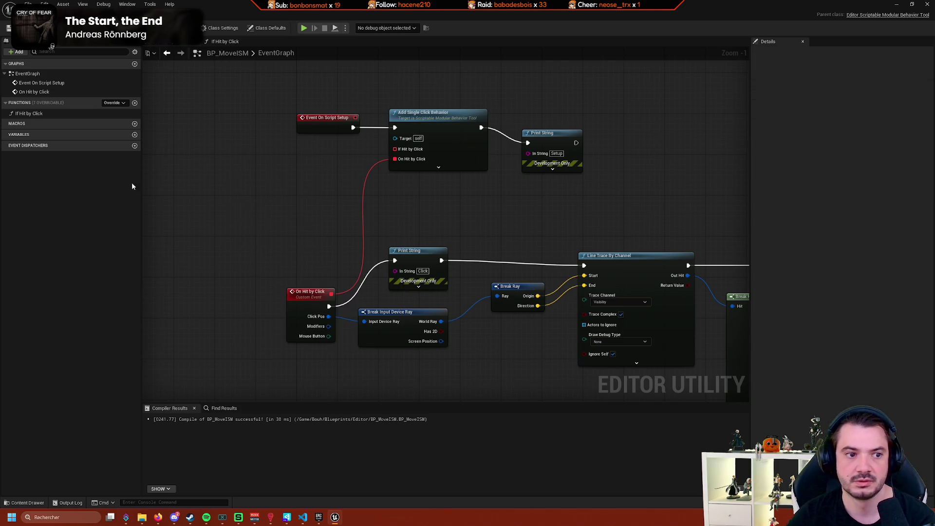
right_click(51, 114)
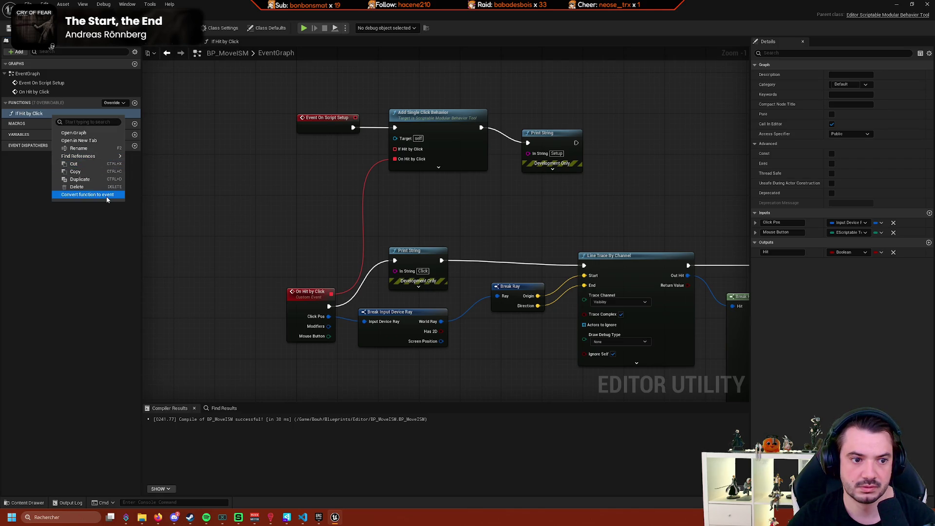
click(108, 200)
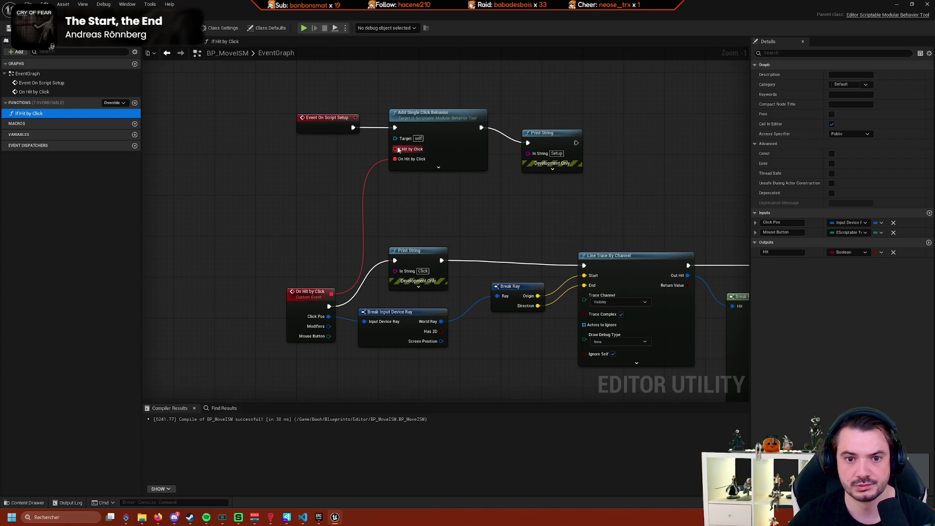
drag(395, 149, 267, 167)
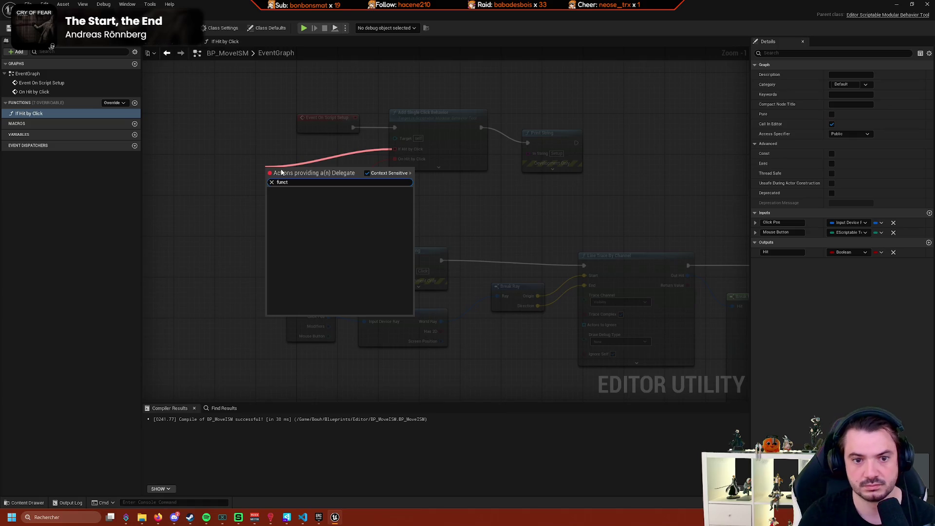
click(196, 202)
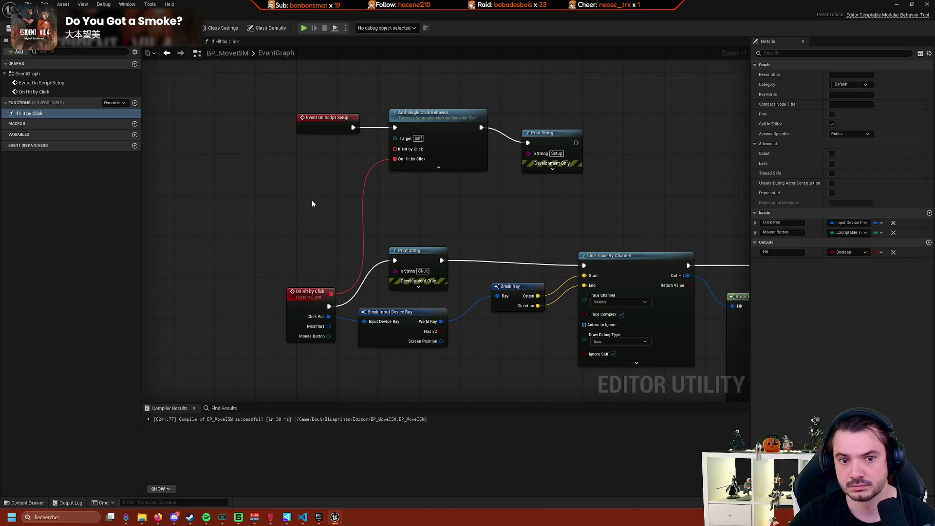
right_click(258, 188)
text(cre)
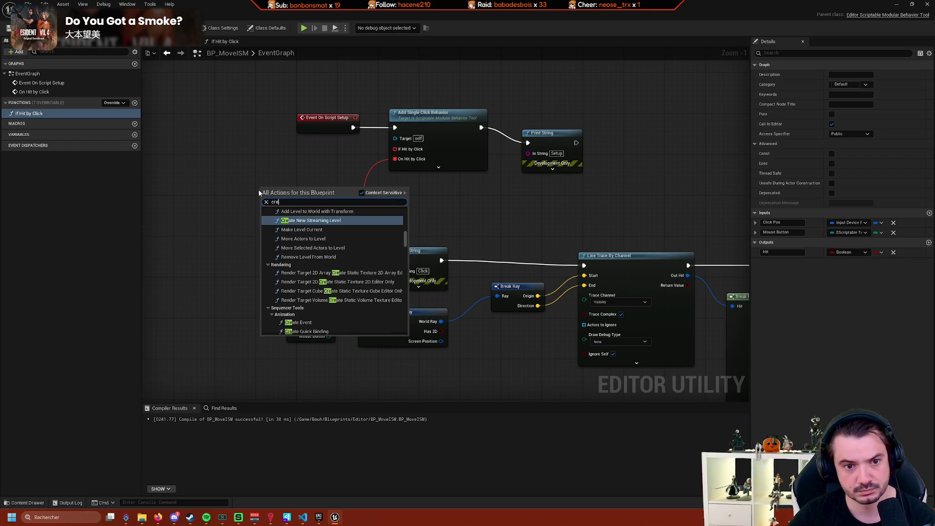
text(ate eve)
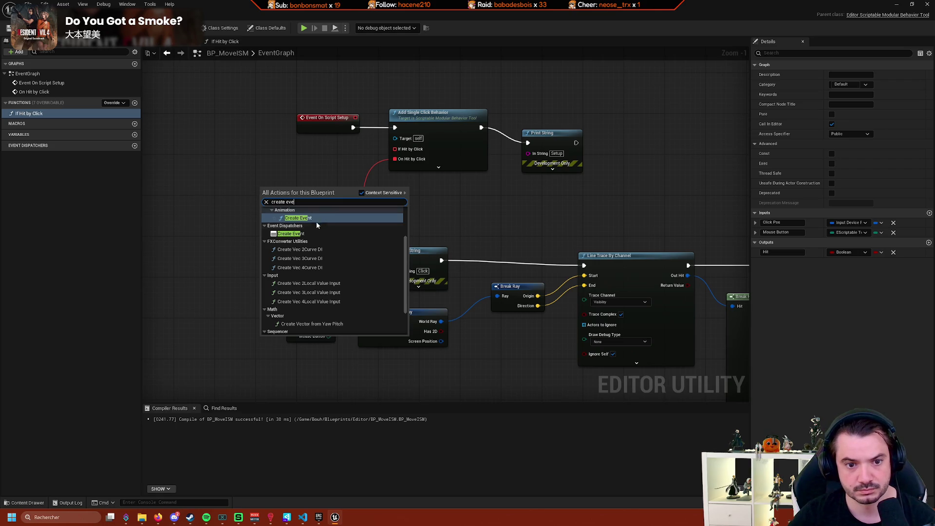
scroll(317, 226, down, 2)
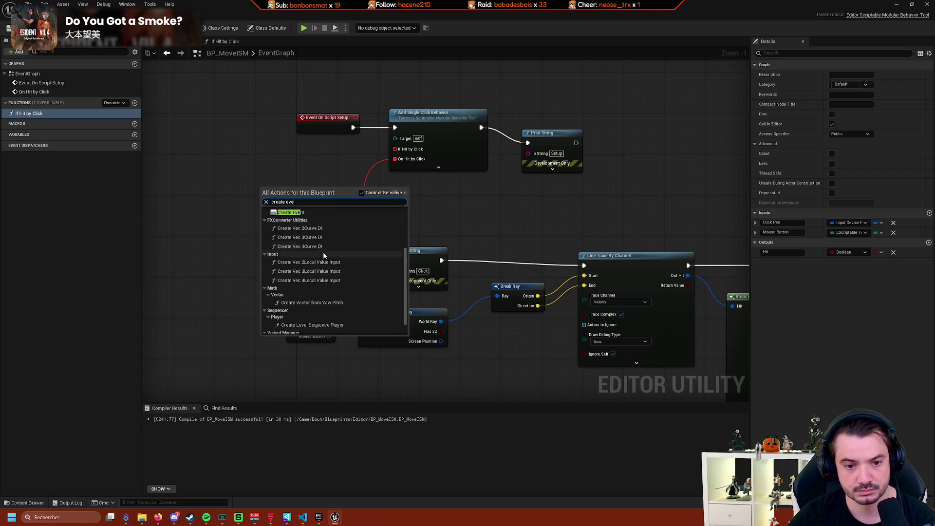
scroll(329, 251, up, 3)
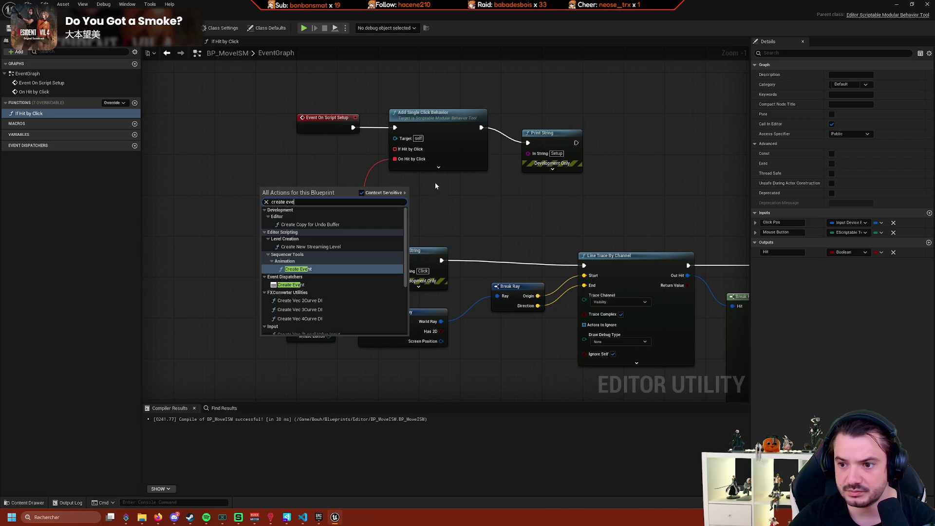
drag(394, 149, 323, 160)
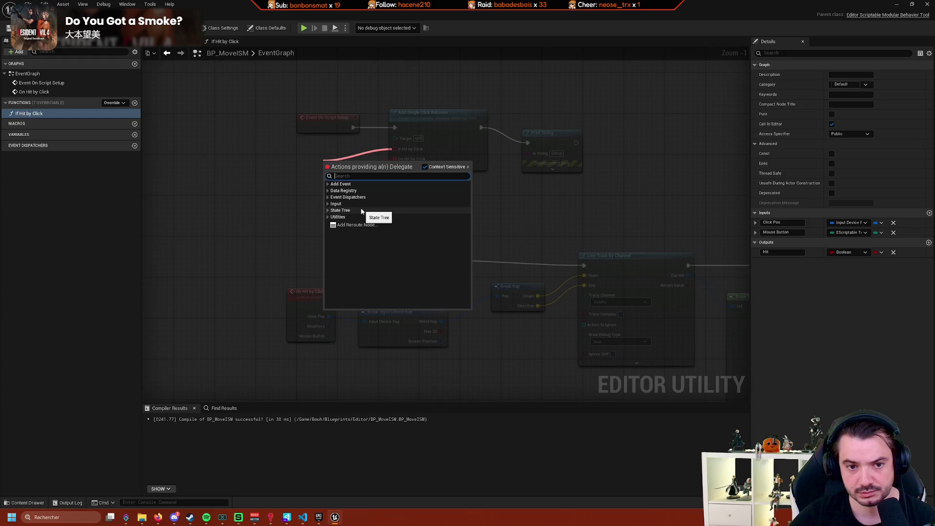
text(fun)
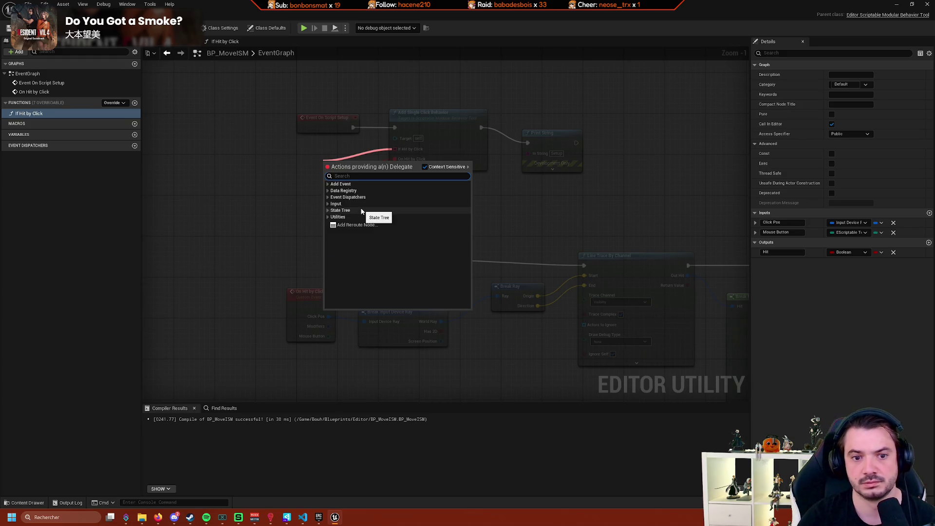
click(265, 176)
right_click(253, 175)
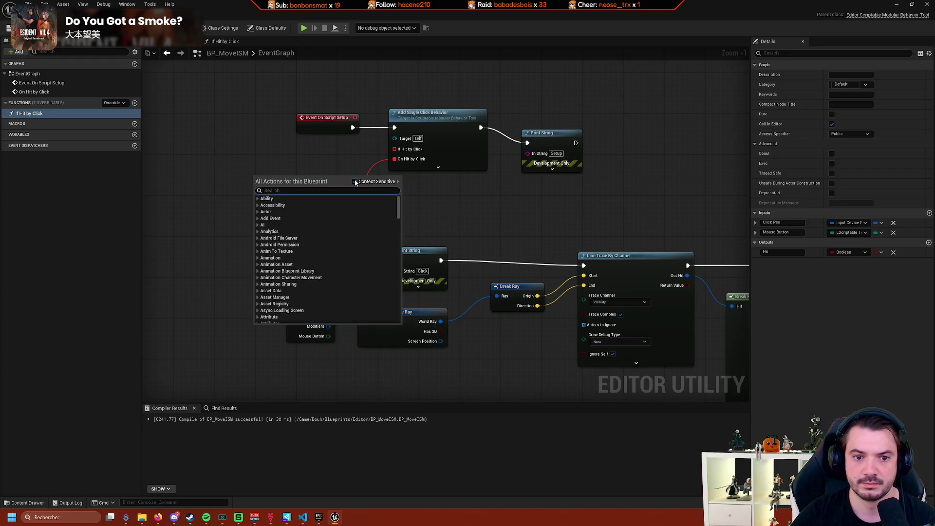
text(function)
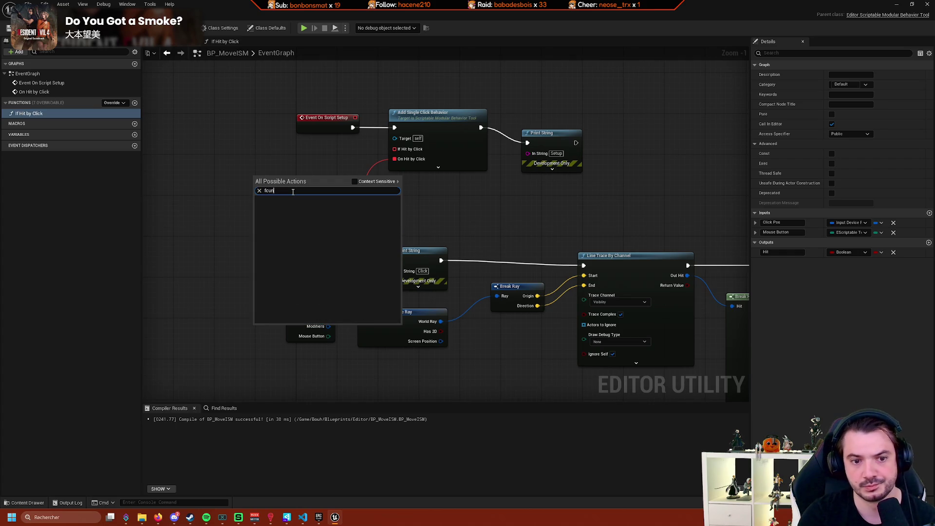
text( to)
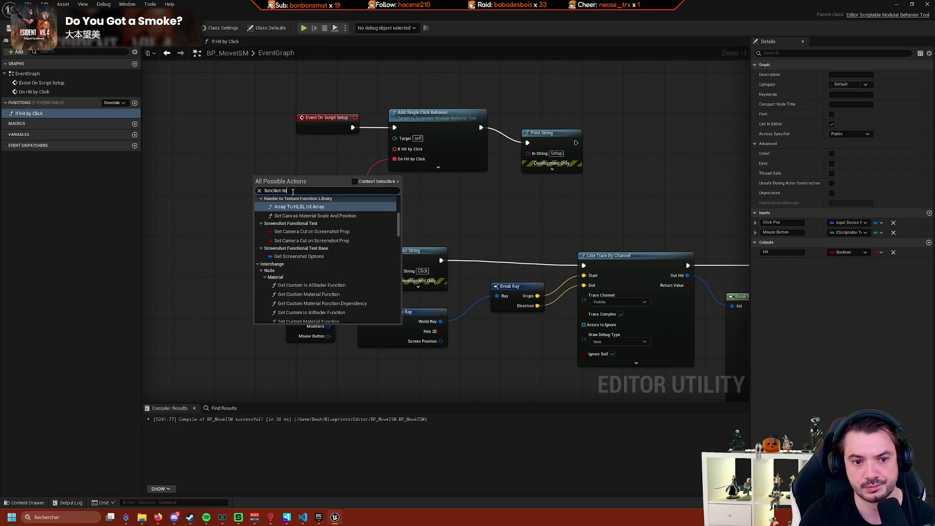
key(BackSpace)
key(BackSpace)
key(BackSpace)
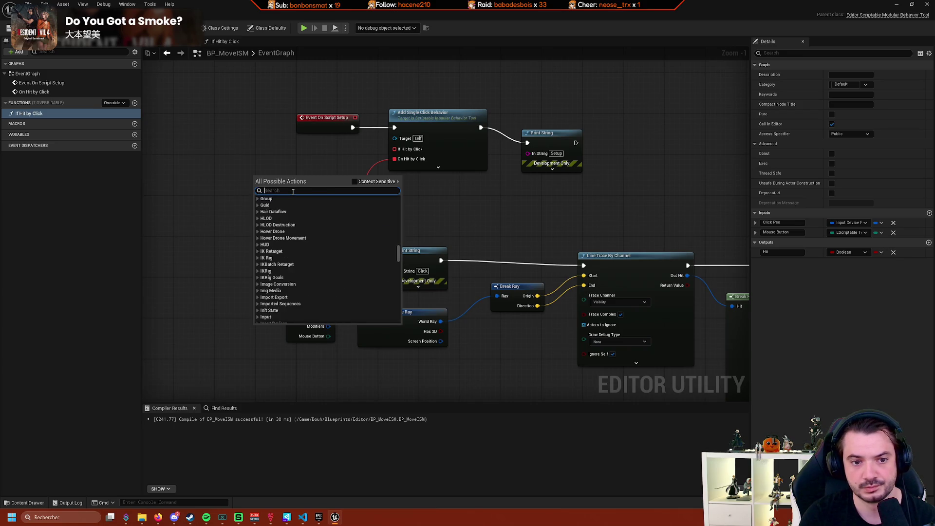
text(delegf)
key(BackSpace)
text(ate)
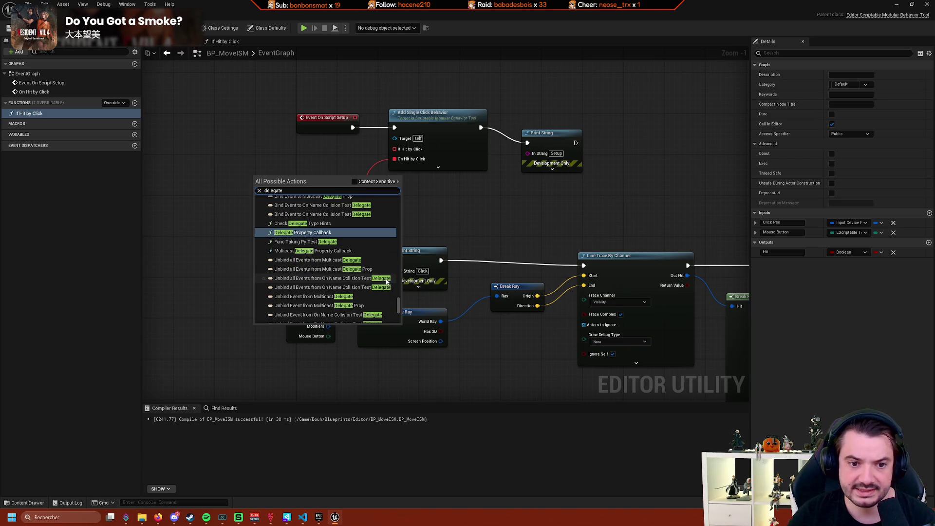
scroll(384, 272, down, 3)
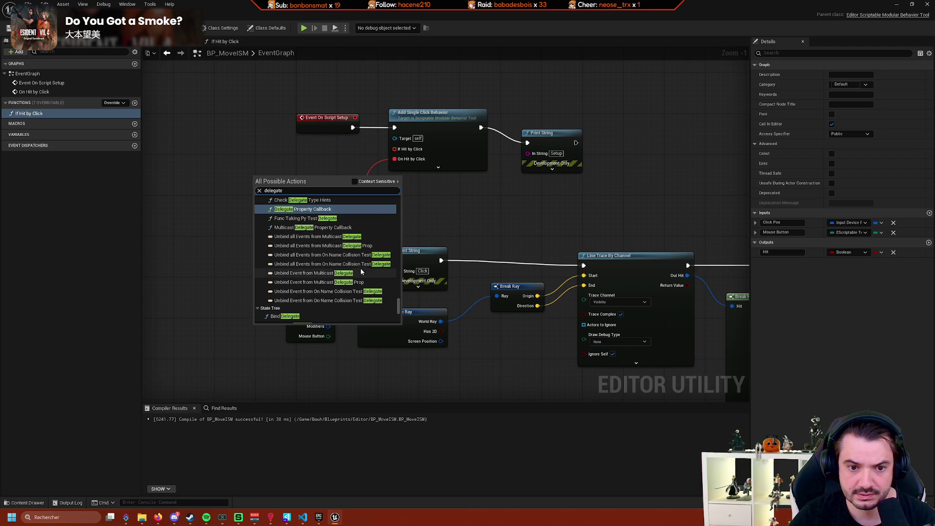
scroll(387, 279, down, 1)
scroll(386, 278, down, 1)
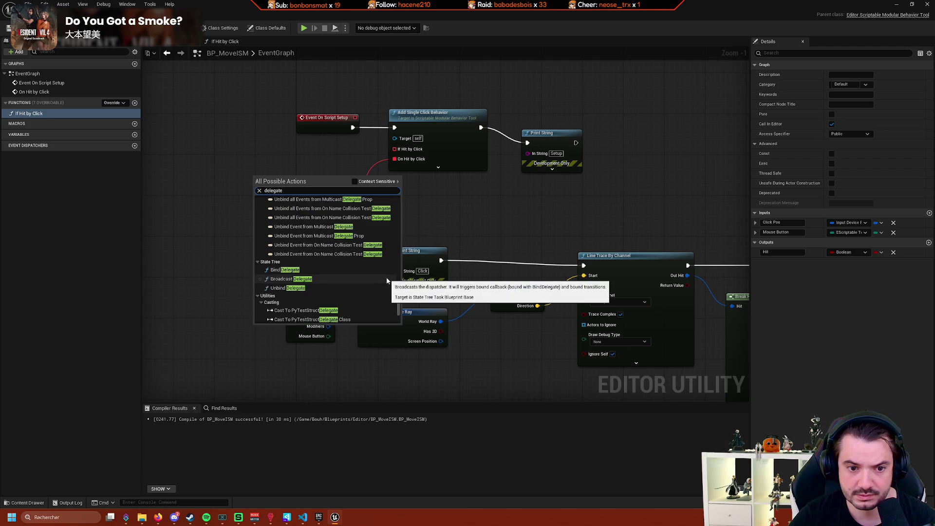
scroll(387, 279, down, 2)
scroll(366, 273, down, 3)
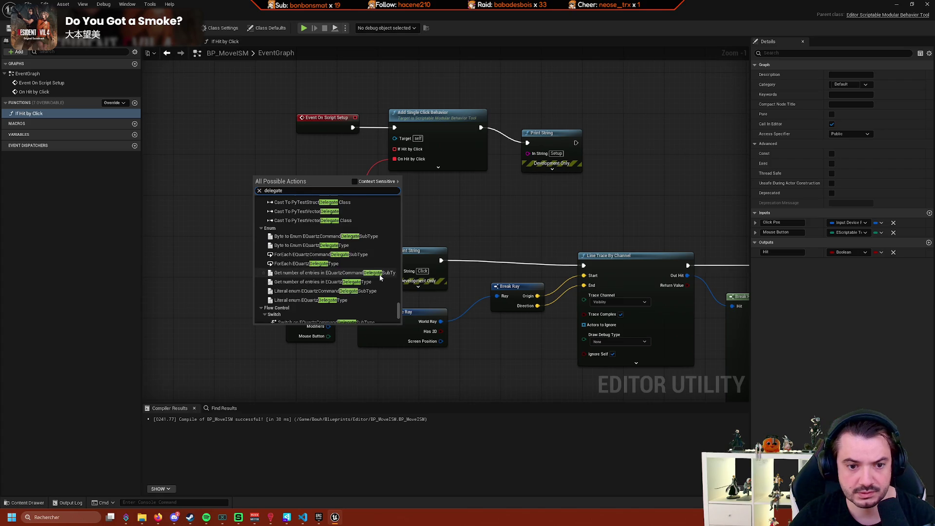
scroll(388, 280, down, 2)
scroll(387, 276, up, 2)
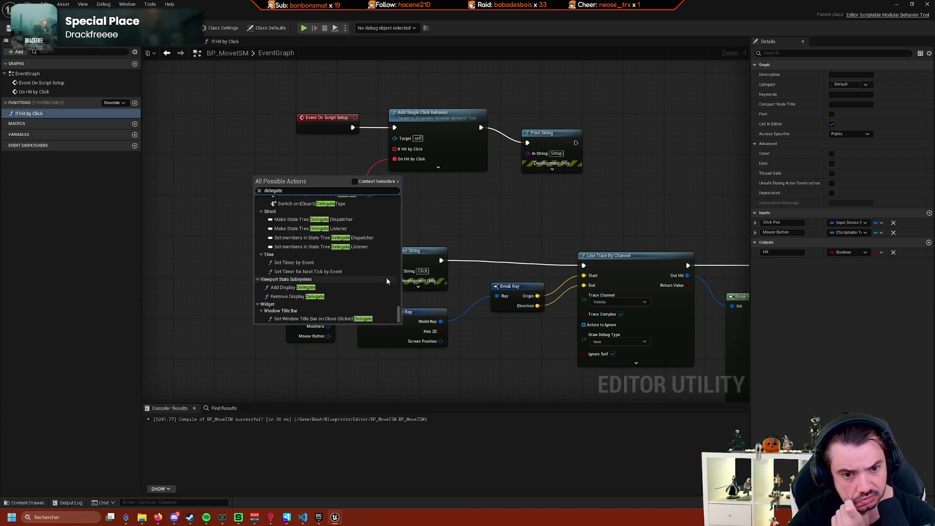
scroll(386, 276, up, 2)
click(376, 249)
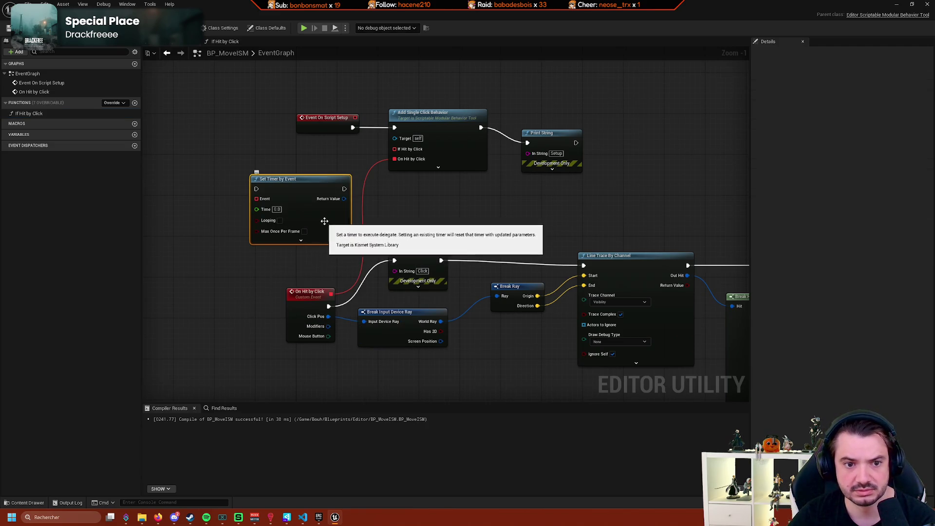
key(Delete)
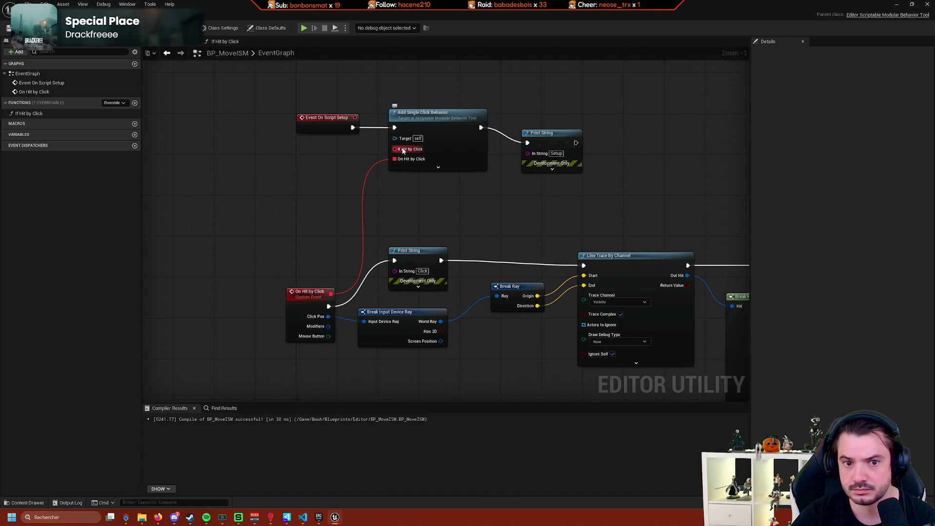
Wire a Create Event node into If Hit by Click, left of Add Single Click Behavior, and list its functions.
drag(396, 149, 247, 186)
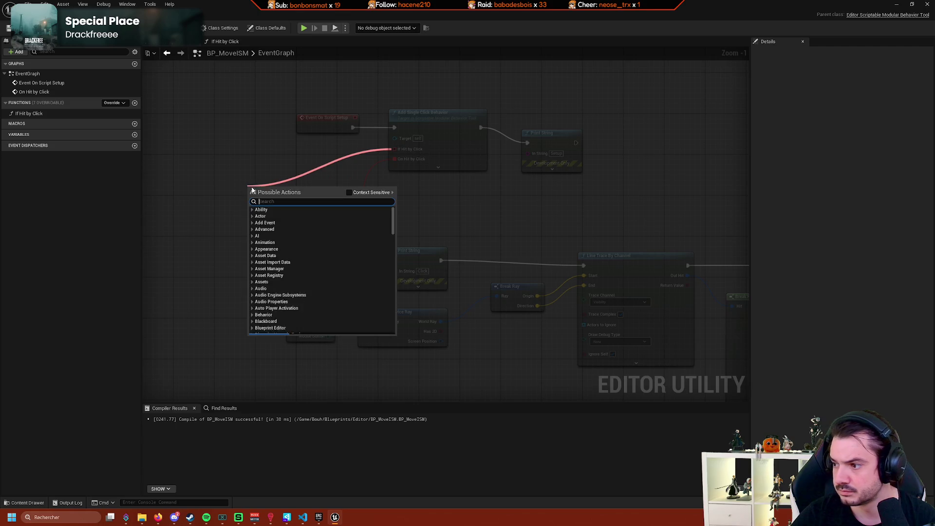
text(create)
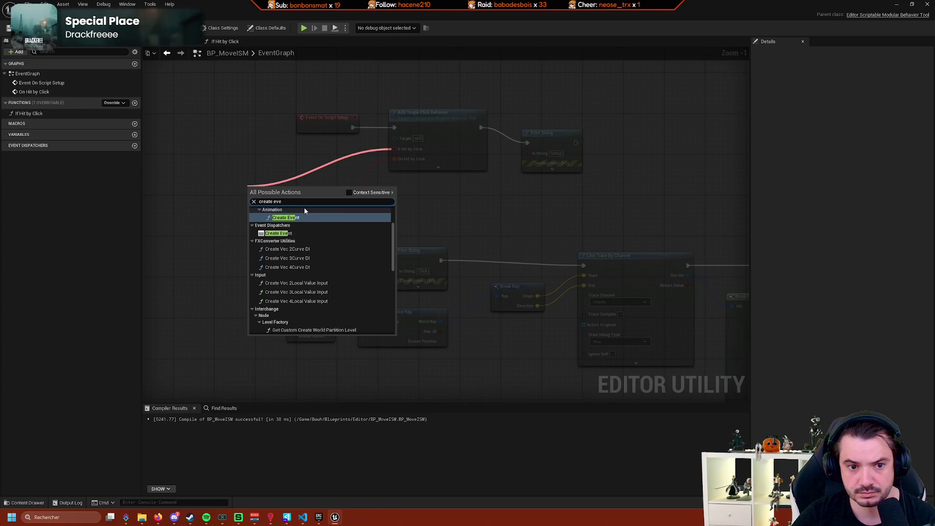
text( eve)
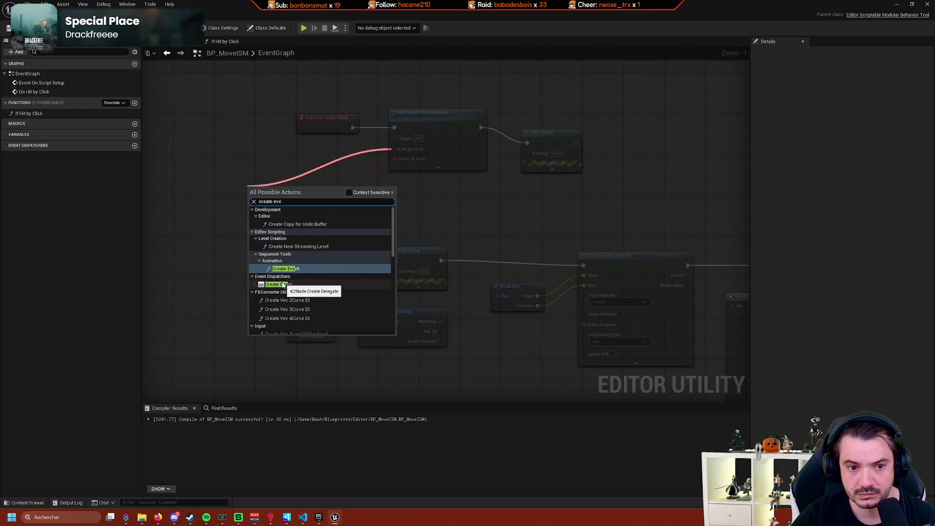
click(280, 285)
drag(312, 196, 266, 165)
scroll(360, 202, up, 1)
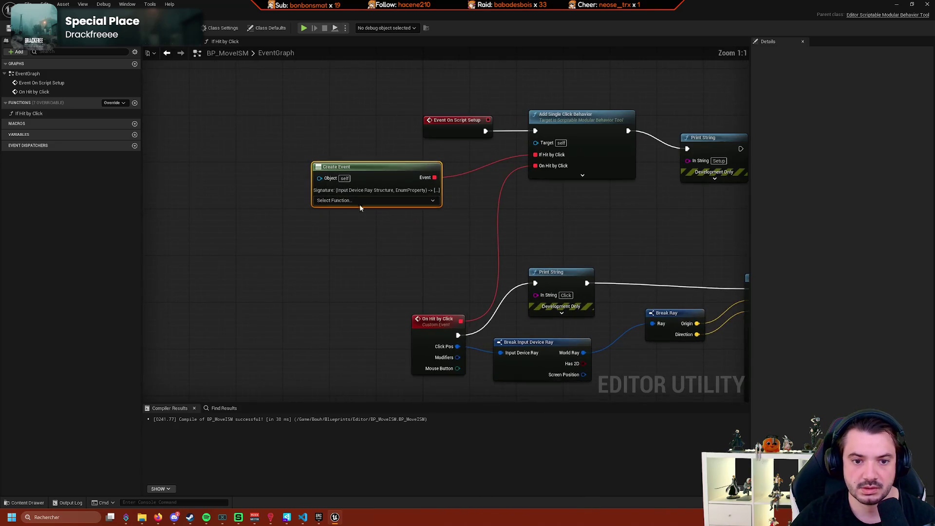
click(364, 201)
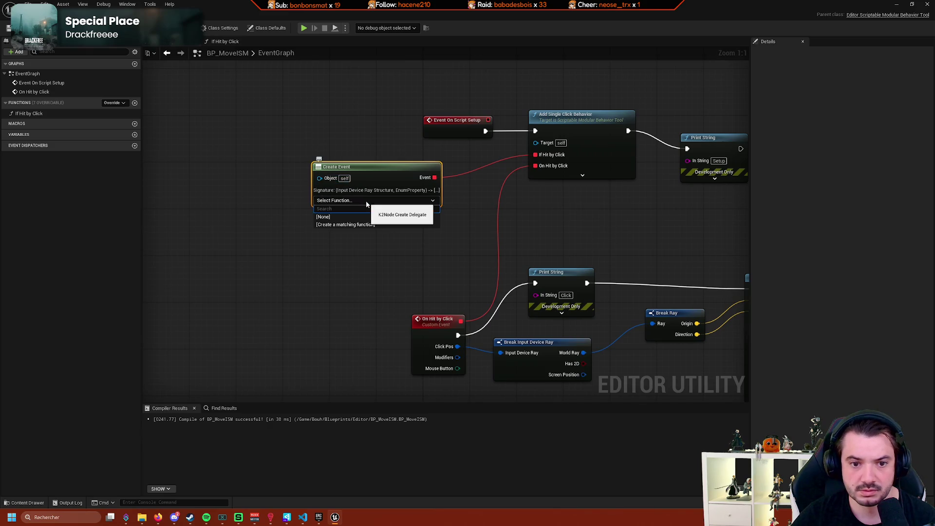
Generate a matching BP_MoveISM_AutoGenFunc from Create Event and delete the old If Hit by Click function.
click(348, 225)
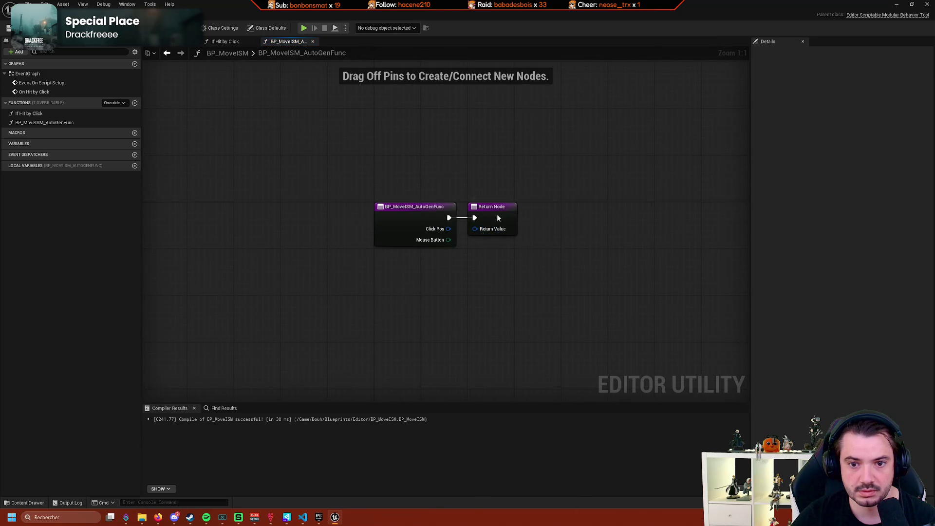
drag(498, 218, 531, 217)
click(66, 113)
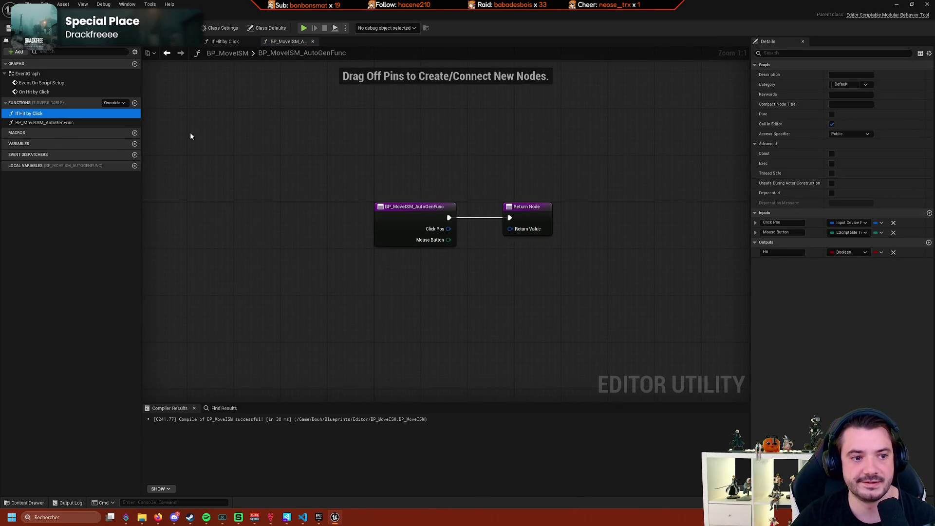
key(Delete)
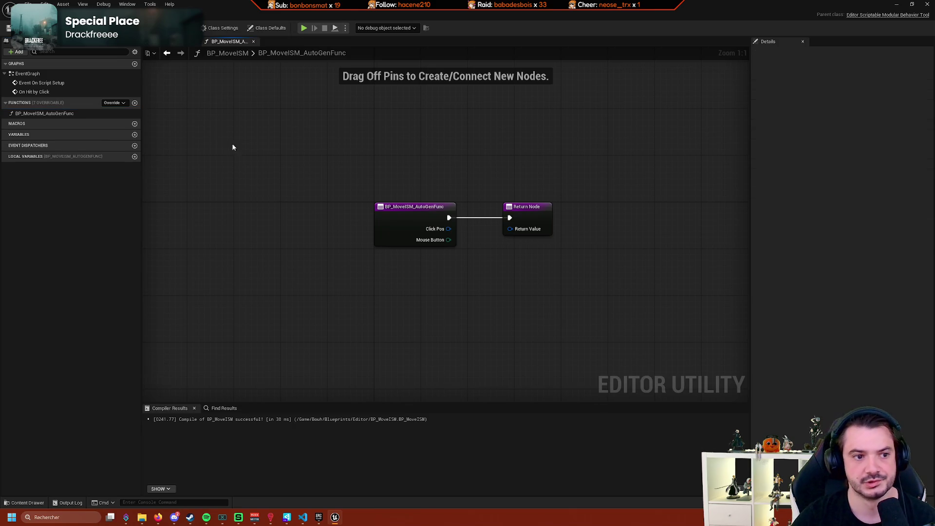
click(95, 115)
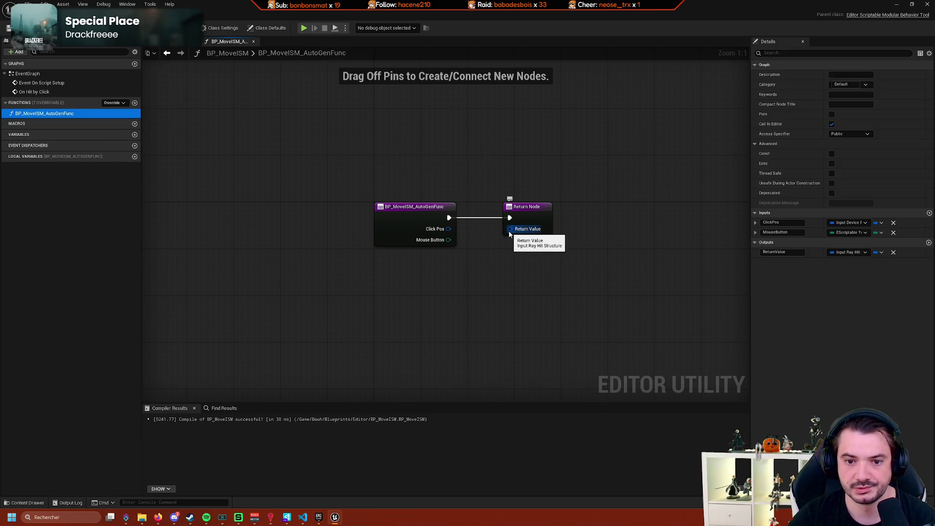
mouse_move(509, 233)
mouse_down()
mouse_move(663, 244)
mouse_move(560, 237)
mouse_move(533, 206)
mouse_up()
drag(531, 206, 479, 235)
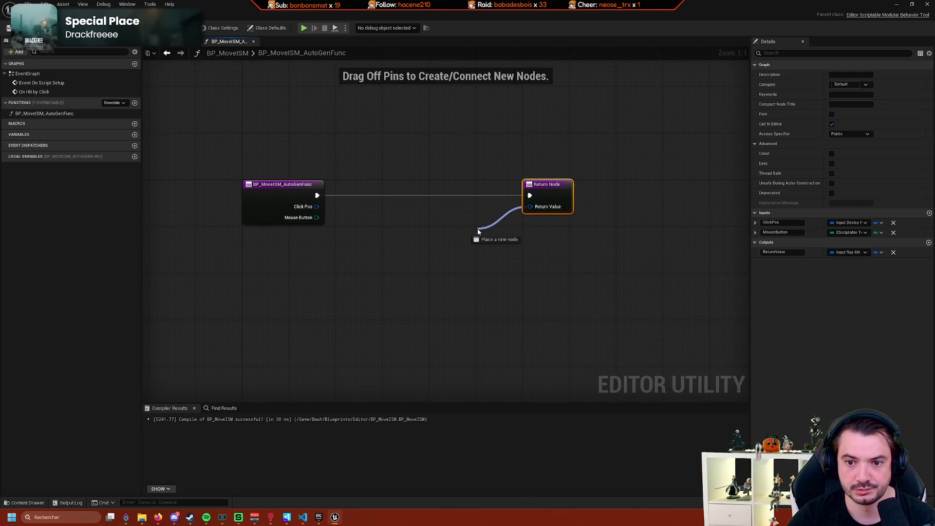
click(389, 228)
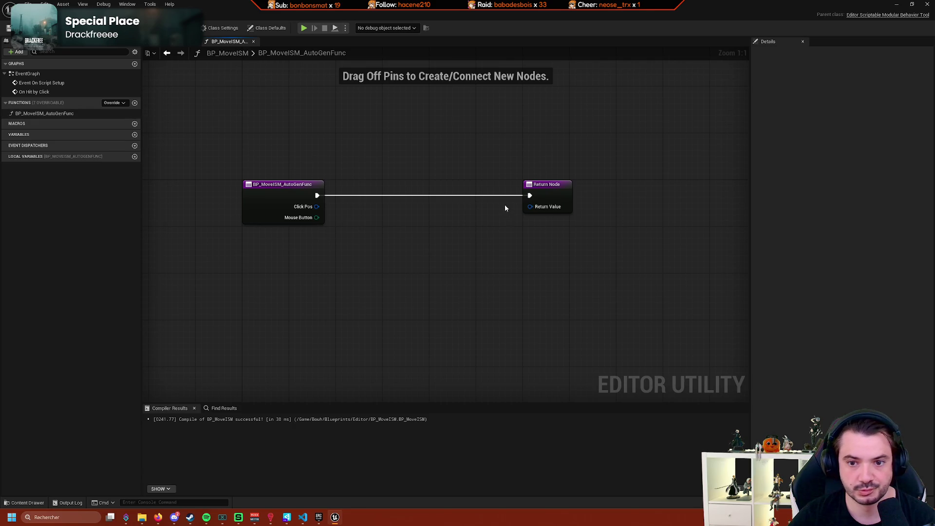
Add a Make Input Ray Hit node from Return Value, check its hit object list, then delete it.
drag(530, 206, 455, 256)
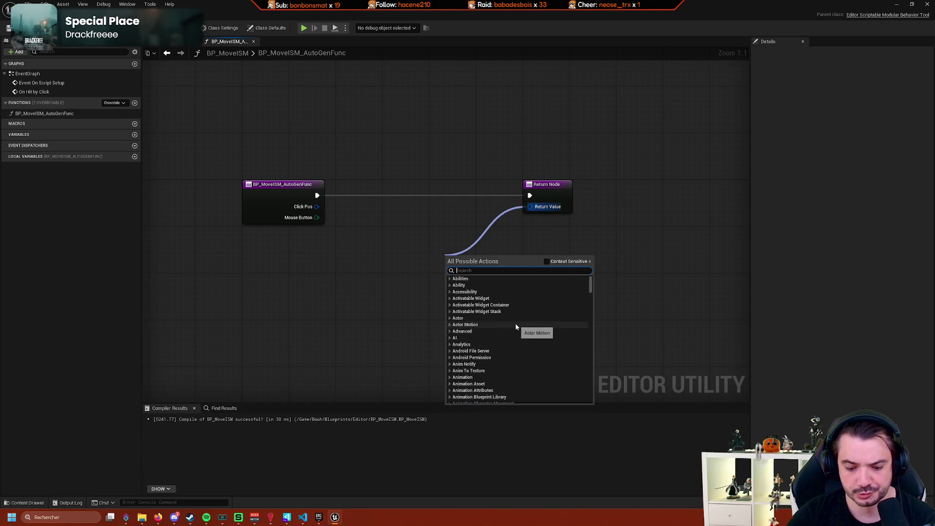
click(549, 263)
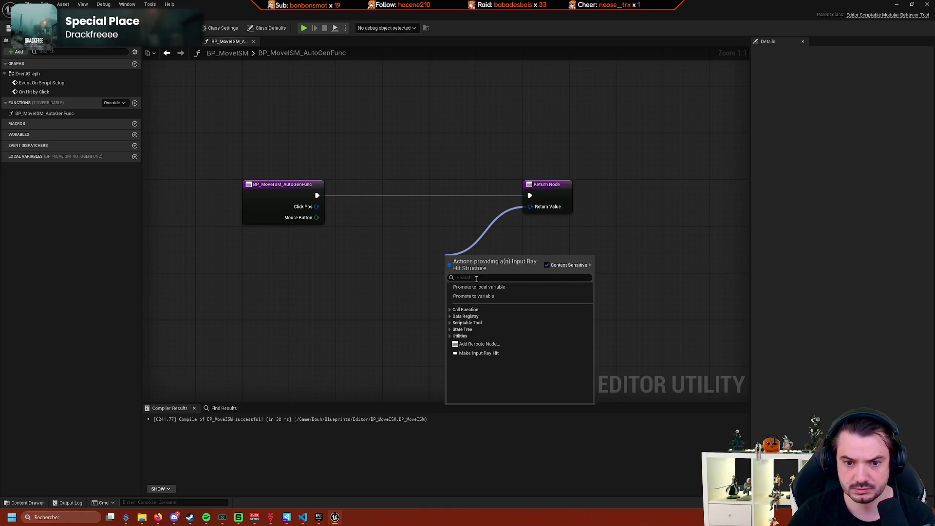
text(make)
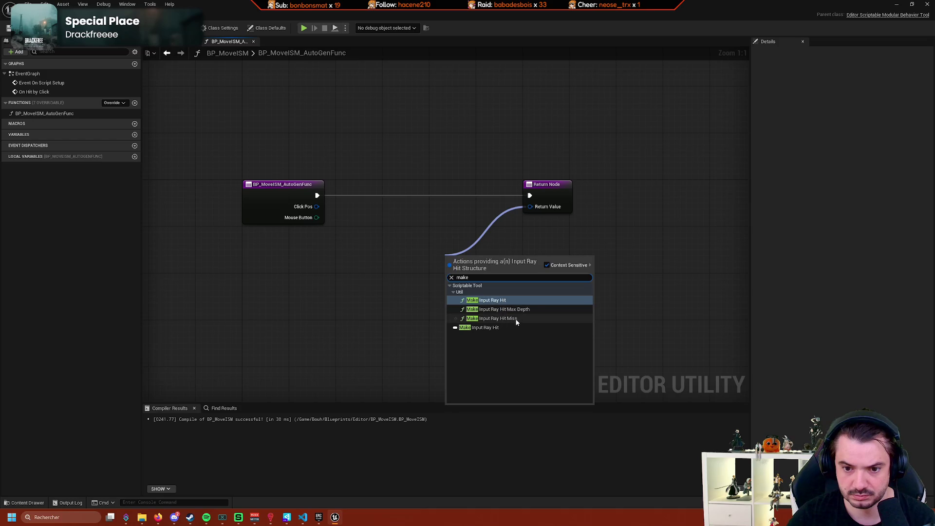
click(503, 301)
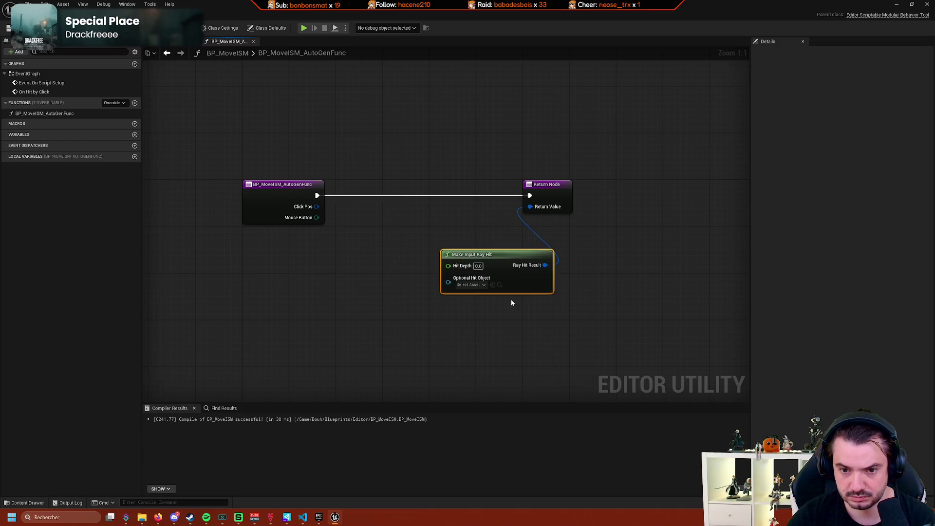
drag(519, 282, 466, 276)
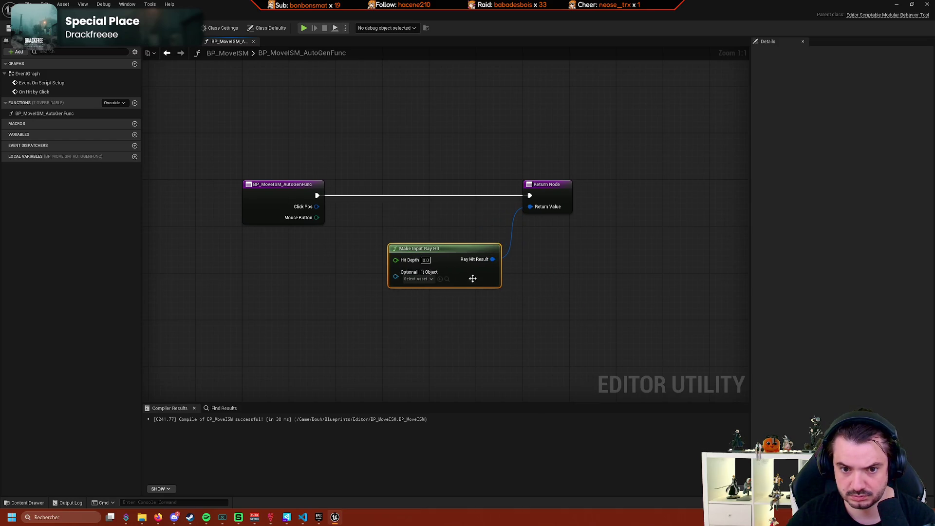
click(435, 278)
click(431, 278)
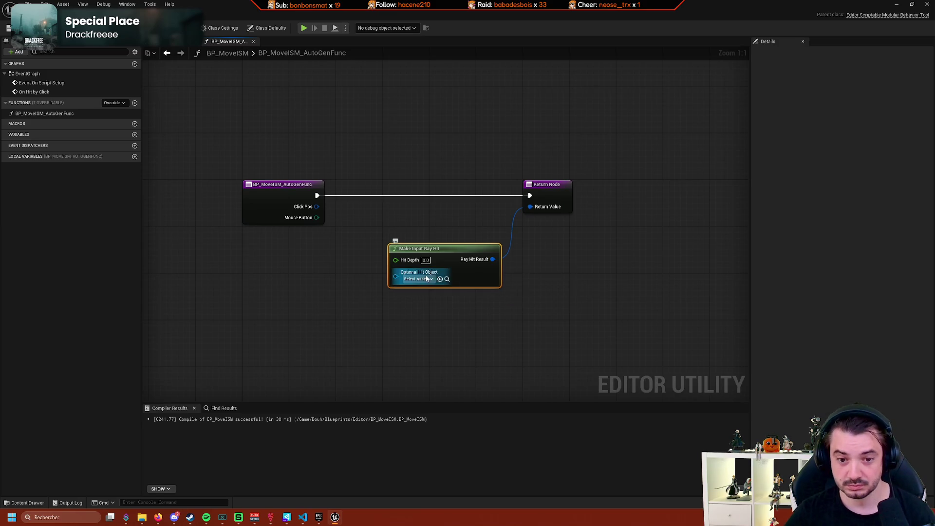
click(432, 277)
click(433, 278)
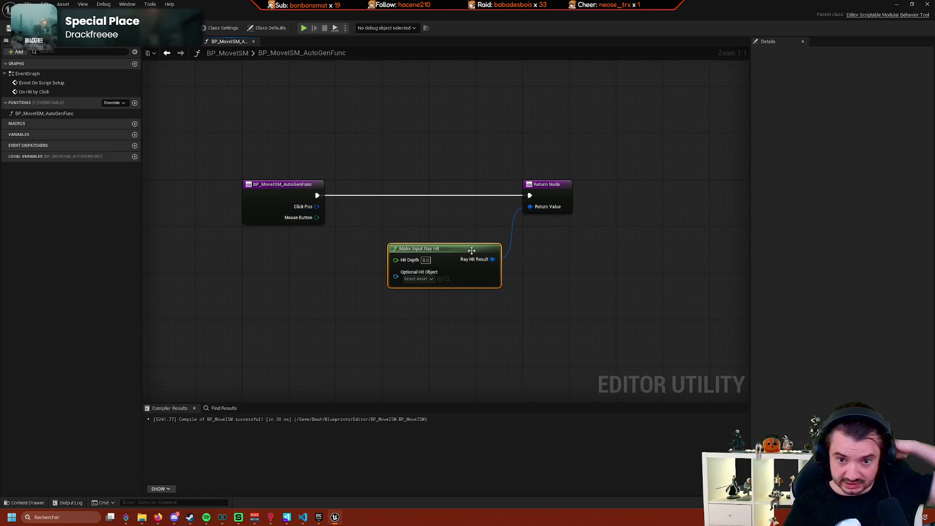
key(Delete)
Wire Click Pos into a new Break Input Device Ray node and move the Return Node right.
mouse_move(316, 206)
mouse_down()
mouse_move(376, 230)
mouse_move(536, 208)
mouse_move(392, 255)
mouse_move(381, 248)
mouse_up()
text(br)
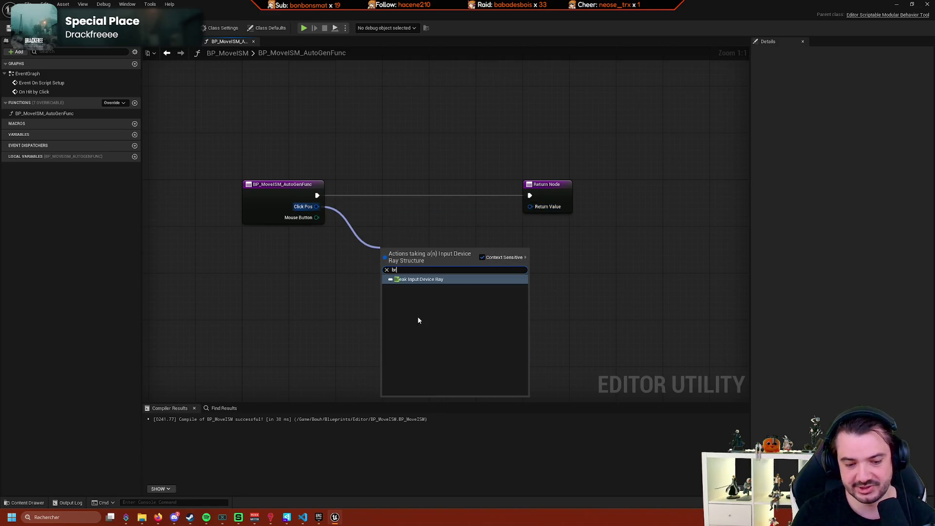
text(eak)
key(Return)
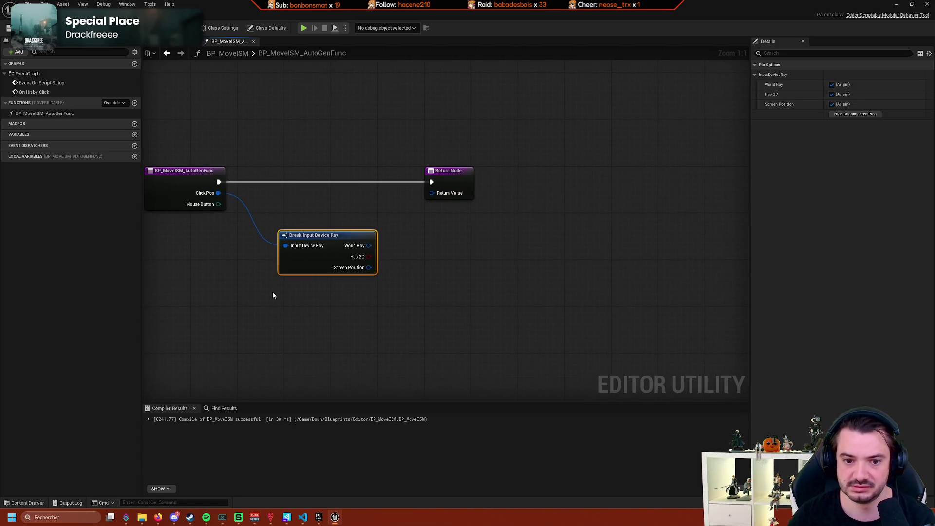
drag(441, 182, 539, 182)
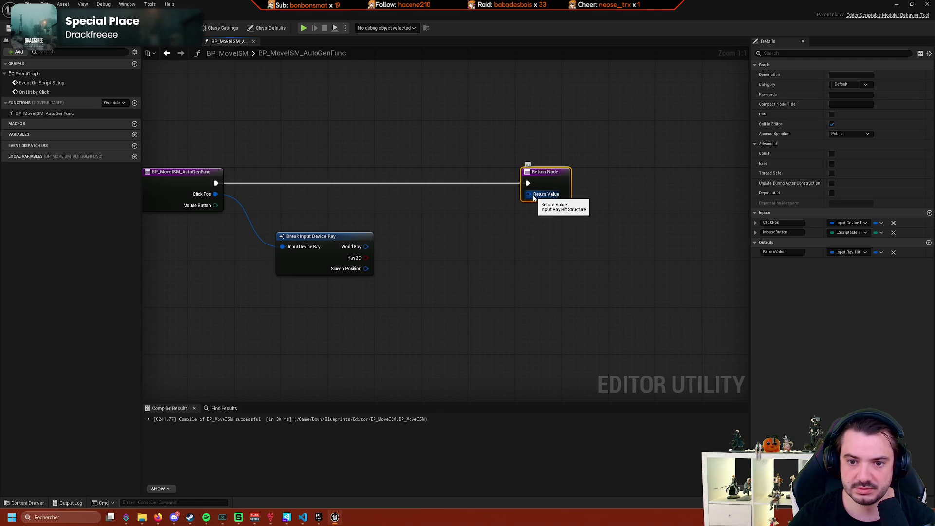
Connect a new Make Input Ray Hit node to Return Value and tidy the node layout.
drag(533, 195, 505, 257)
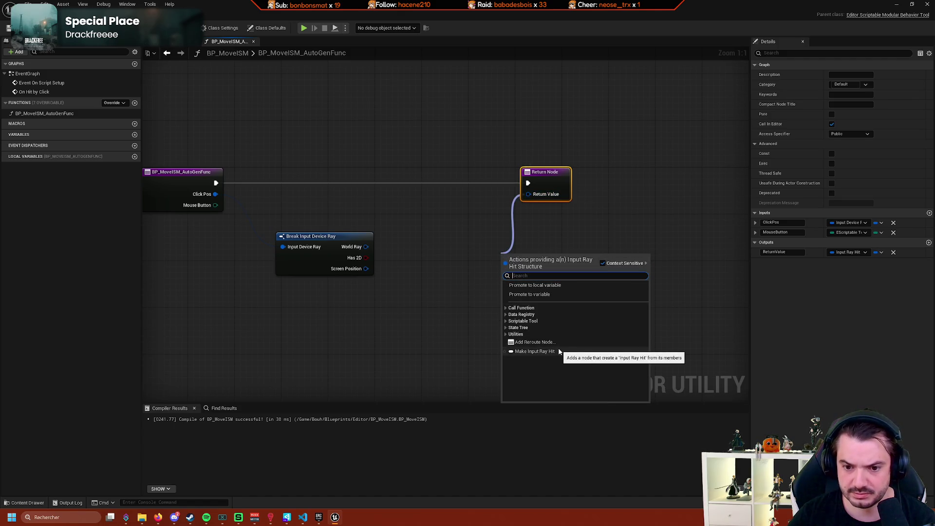
click(534, 351)
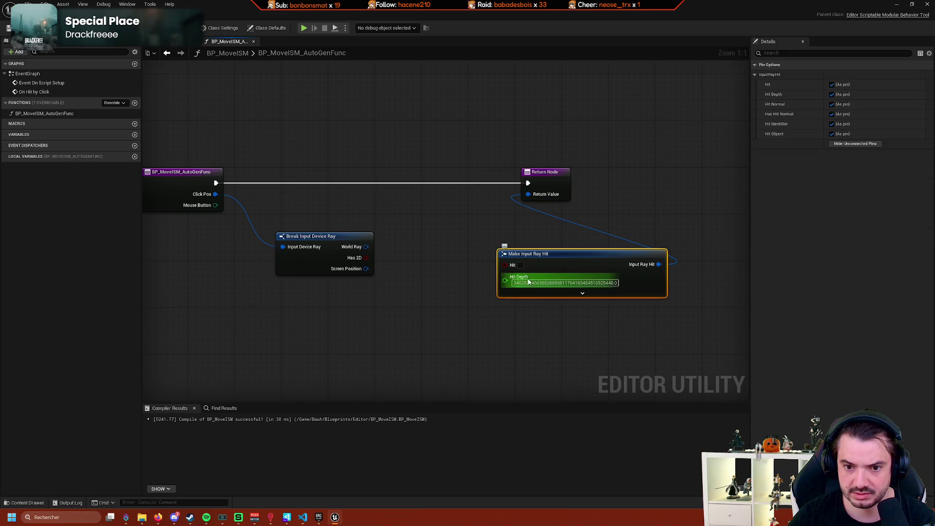
drag(547, 290, 488, 283)
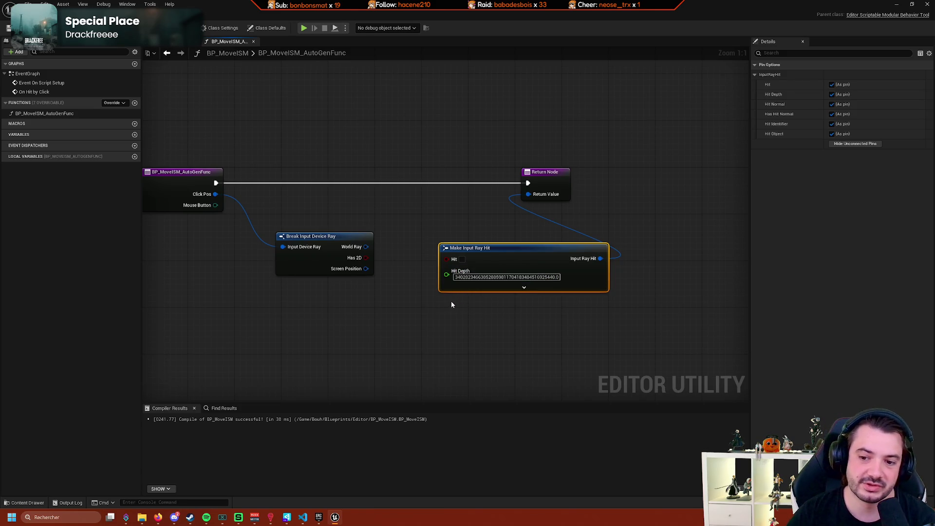
drag(549, 177, 709, 181)
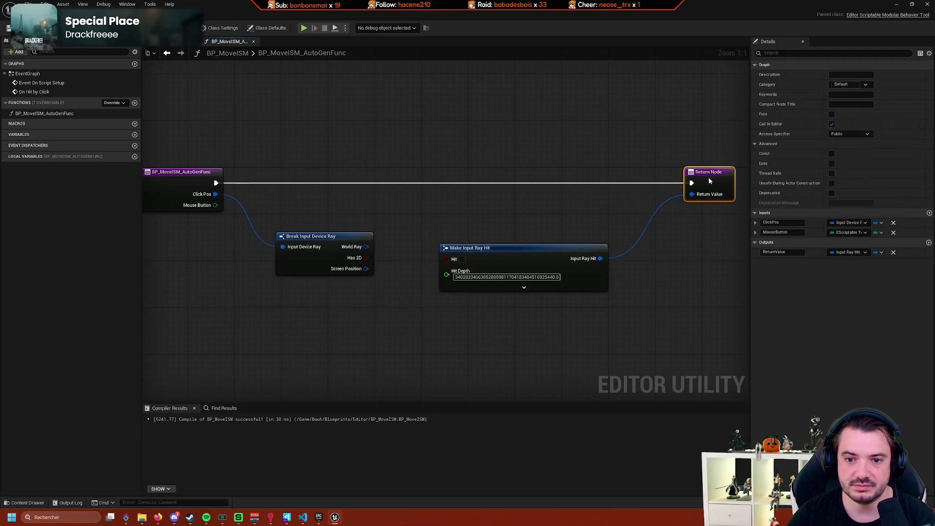
drag(513, 209, 619, 197)
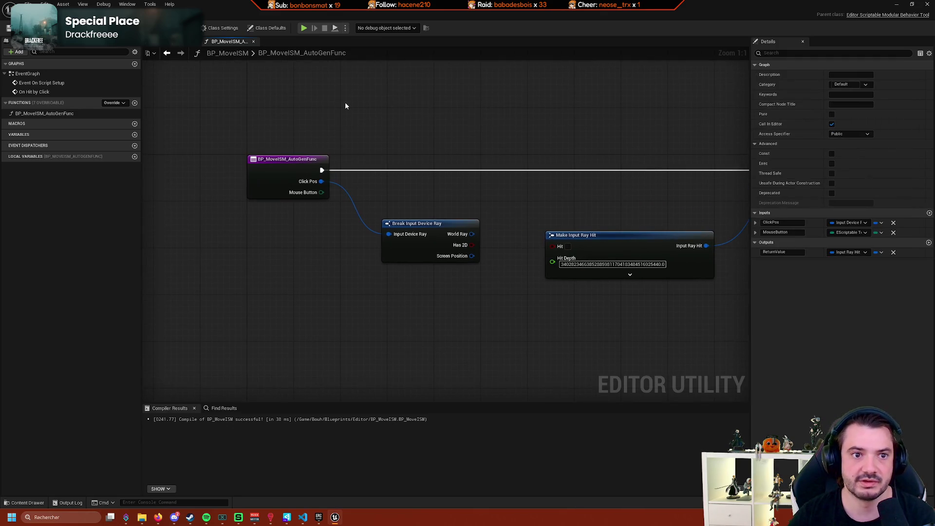
In the EventGraph, select the click-handling nodes from On Hit by Click through Line Trace By Channel.
double_click(50, 91)
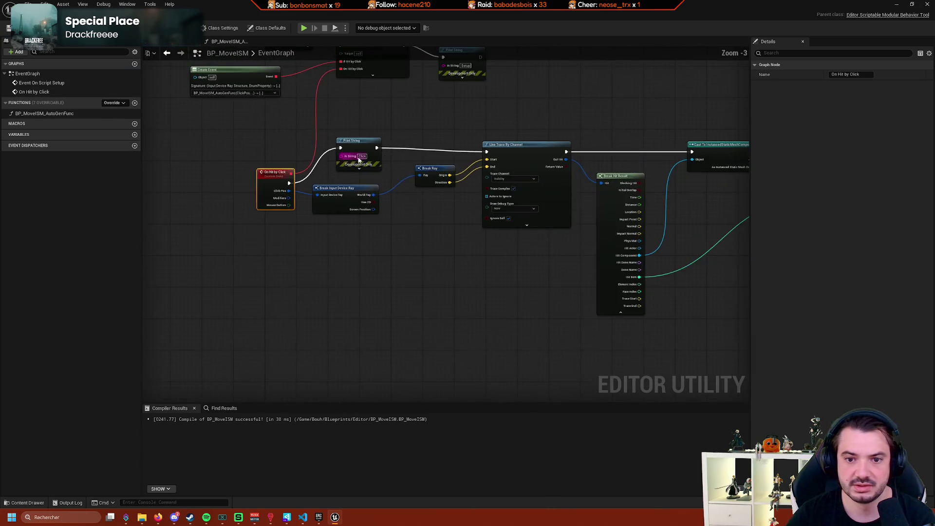
scroll(431, 176, down, 5)
scroll(404, 173, up, 5)
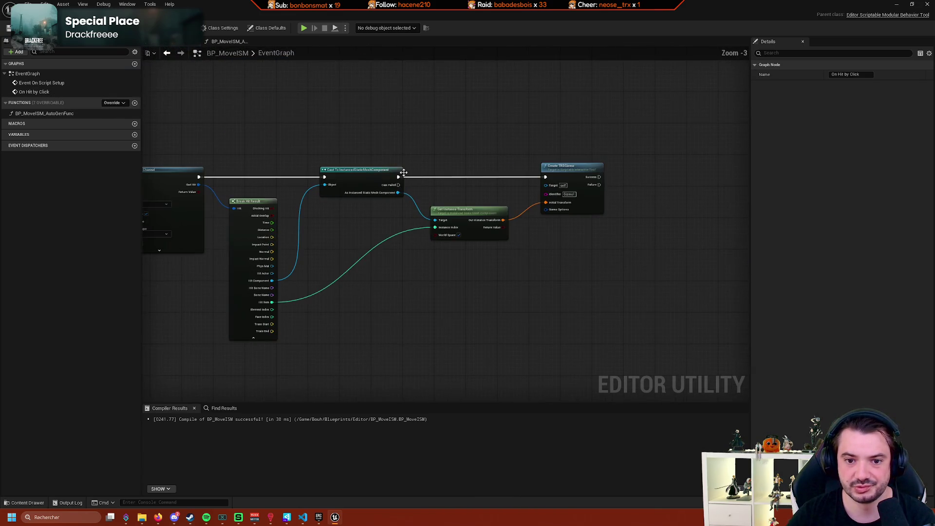
scroll(403, 173, down, 1)
mouse_move(694, 149)
mouse_down()
mouse_move(584, 188)
mouse_move(272, 263)
mouse_move(223, 254)
mouse_up()
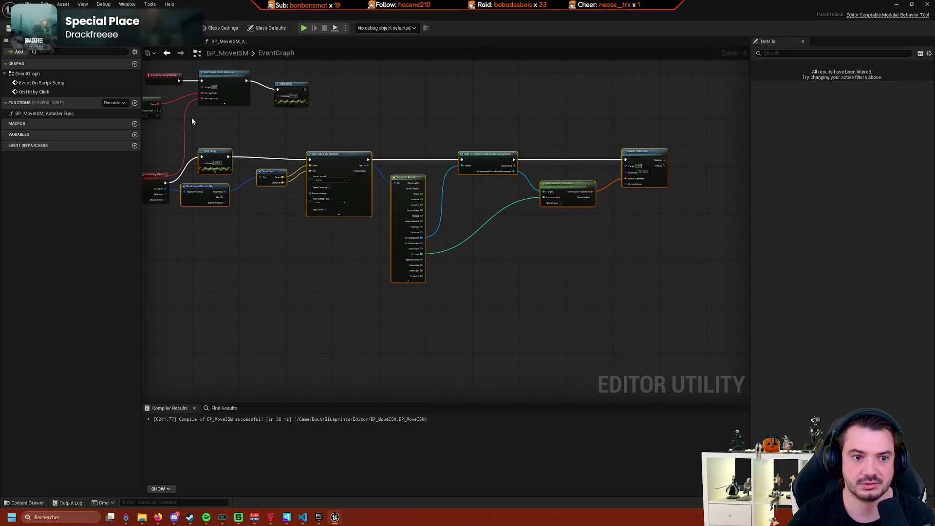
scroll(160, 125, up, 3)
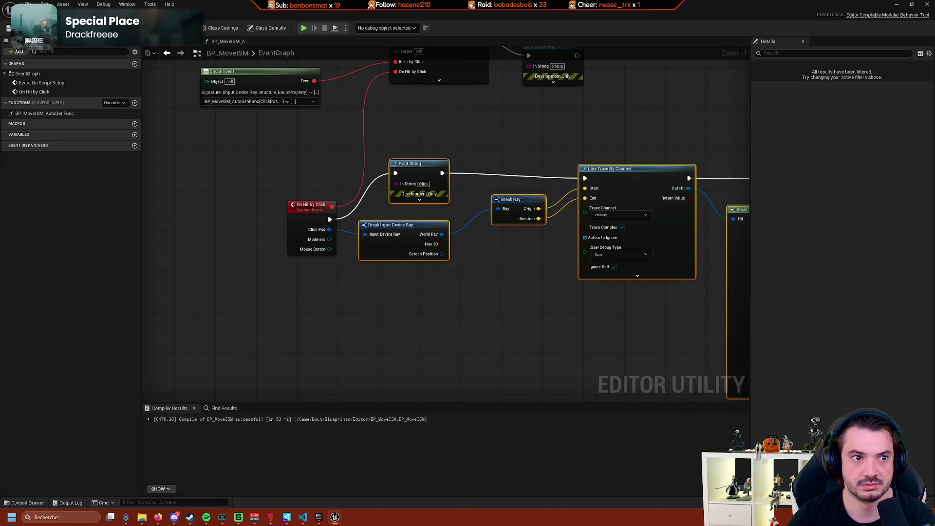
Paste the copied click chain into the BP_MoveISM_AutoGenFunc graph.
double_click(44, 113)
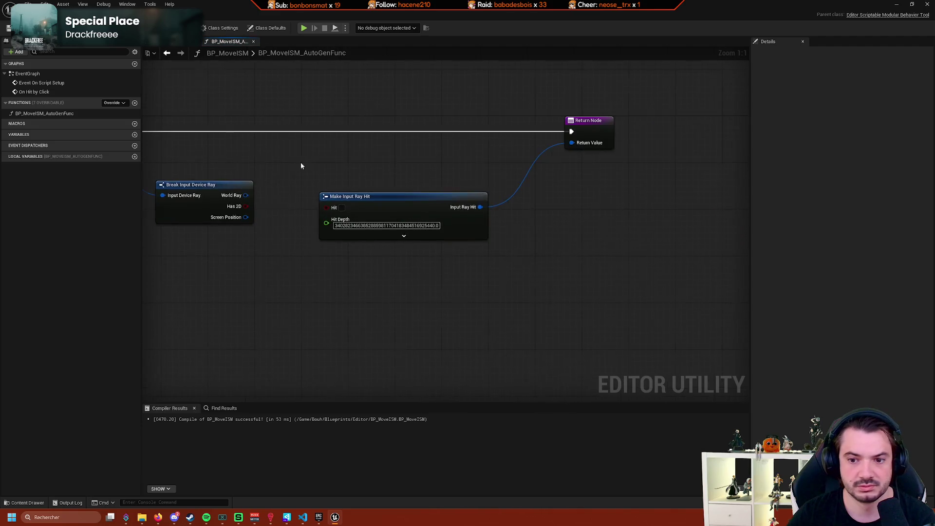
drag(301, 166, 458, 156)
scroll(507, 206, down, 2)
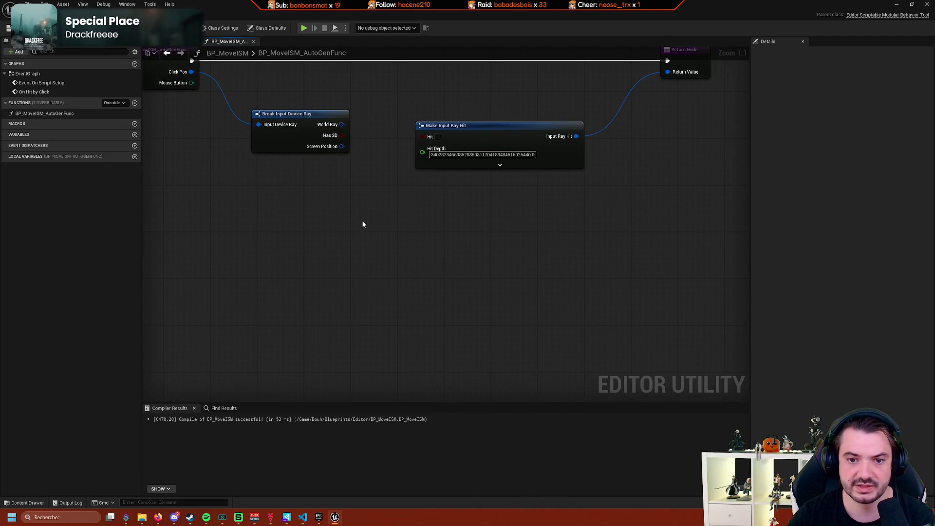
scroll(414, 204, up, 2)
key(ctrl+v)
scroll(458, 193, down, 3)
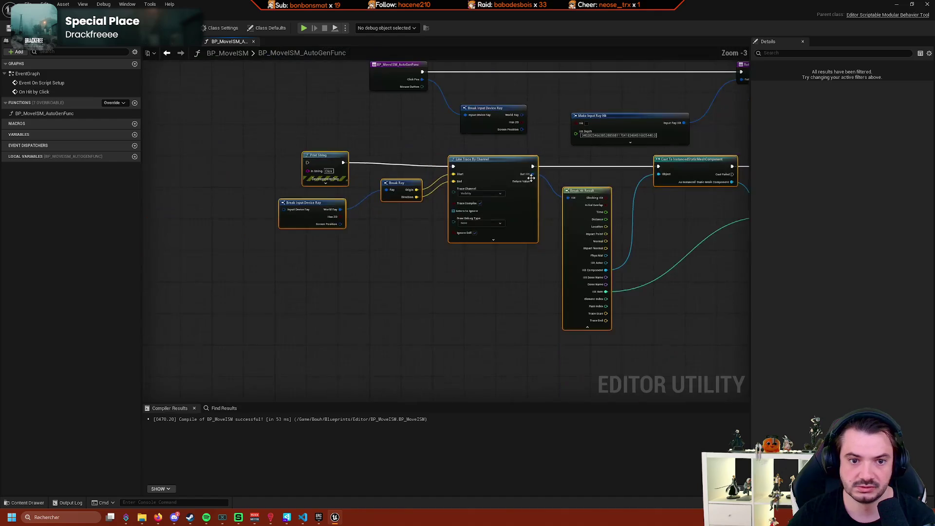
click(370, 192)
Delete the Create TRSGizmo, Get Instance Transform and old Make Input Ray Hit nodes.
drag(398, 170, 345, 146)
scroll(293, 190, down, 3)
scroll(321, 204, up, 2)
key(Home)
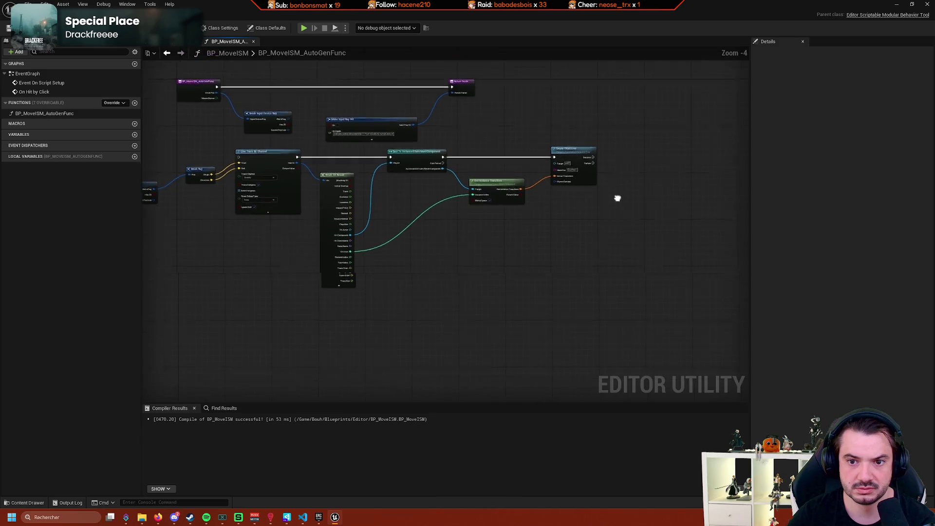
scroll(535, 145, up, 2)
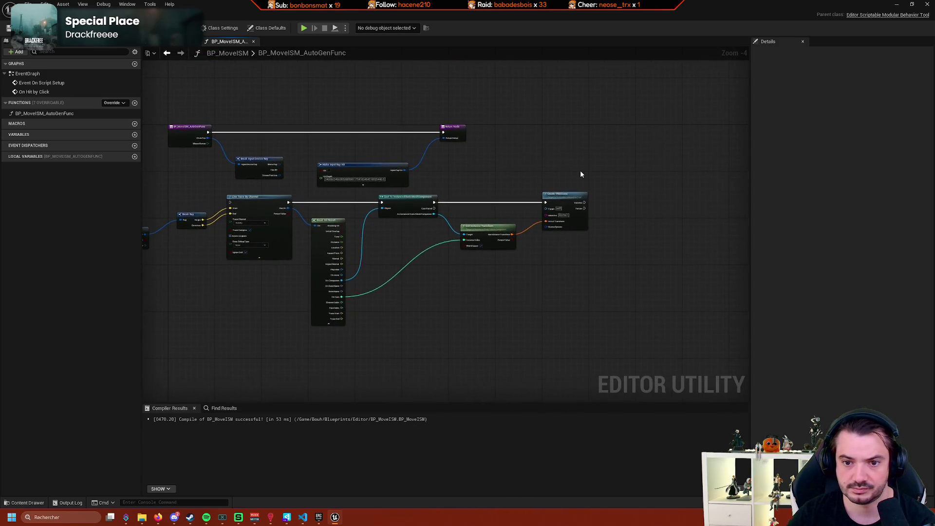
mouse_move(561, 164)
mouse_down()
mouse_move(573, 163)
mouse_move(396, 156)
mouse_up()
click(397, 158)
drag(565, 167, 507, 173)
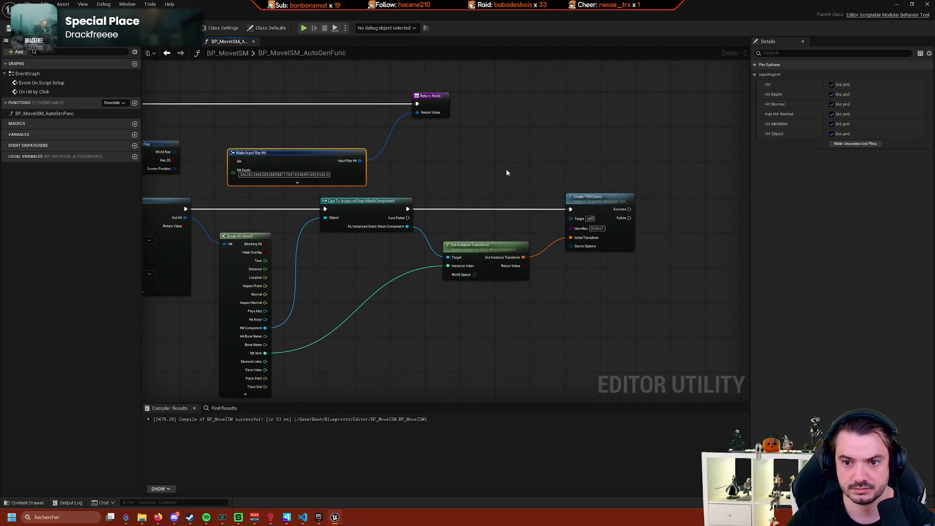
click(599, 198)
key(Delete)
click(484, 247)
key(Delete)
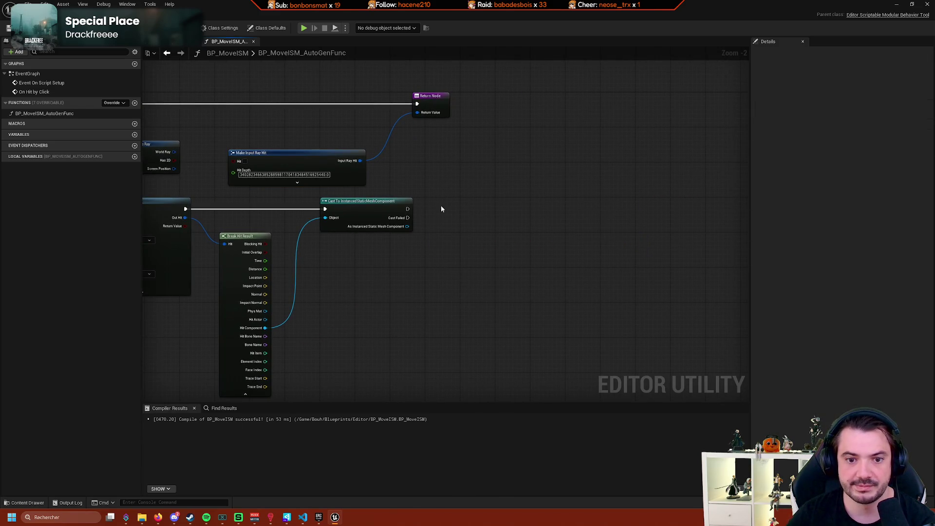
click(281, 155)
key(Delete)
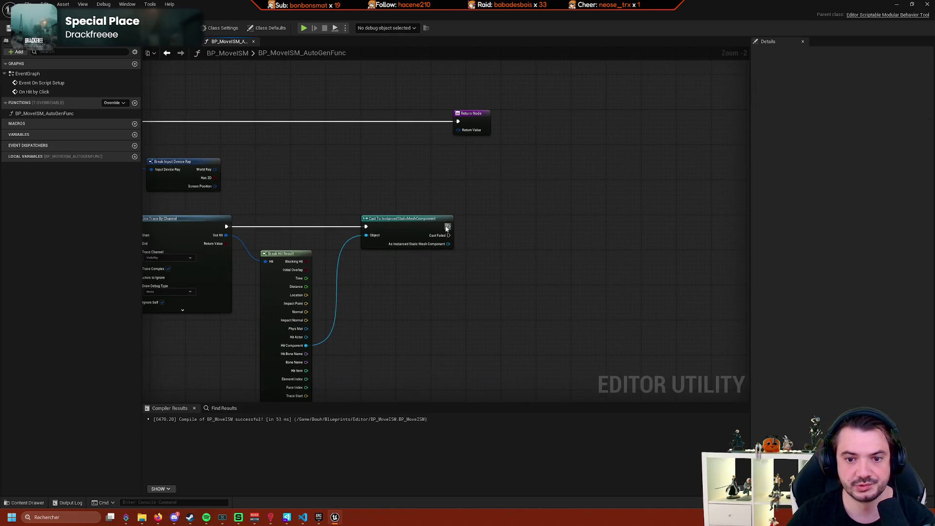
Add a Make Input Ray Hit node from Return Value and place it below the Cast node.
drag(448, 226, 508, 211)
click(490, 173)
drag(459, 126, 421, 157)
text(make)
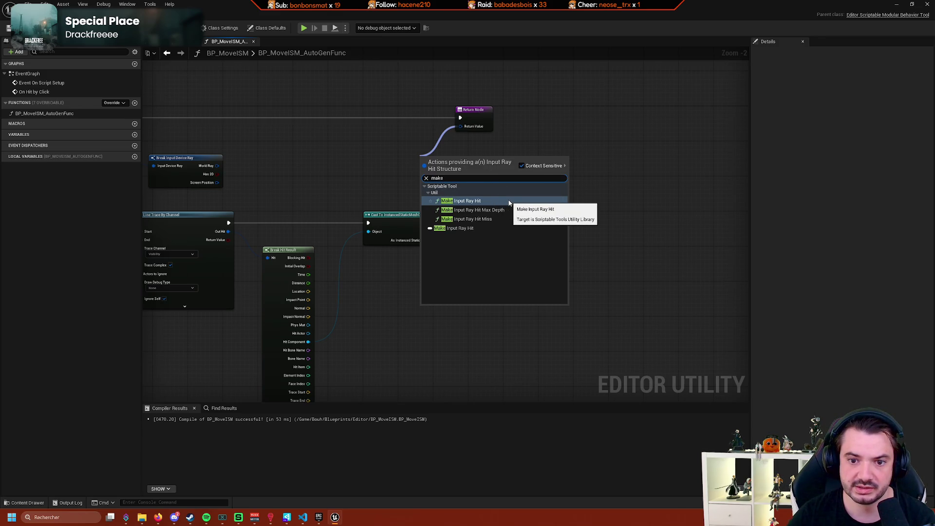
click(507, 201)
drag(481, 113, 588, 113)
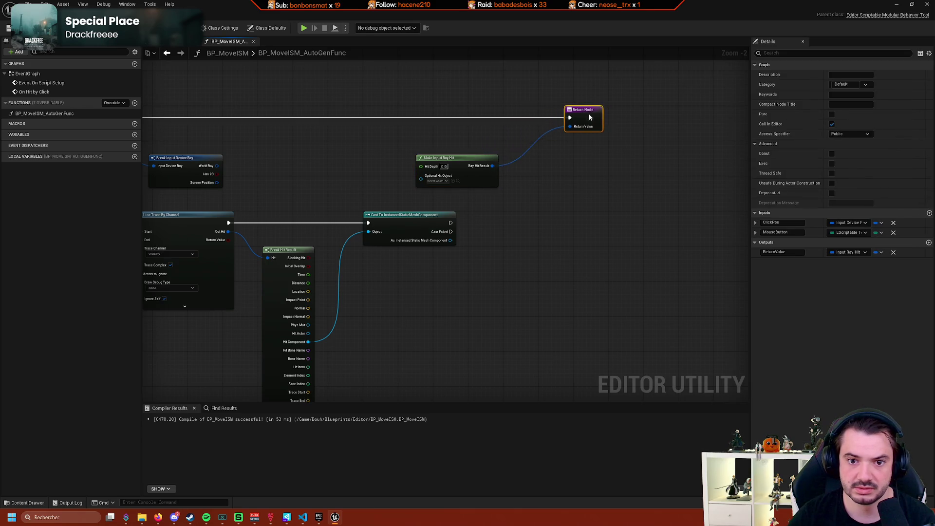
mouse_move(531, 155)
mouse_down()
mouse_move(580, 244)
mouse_move(532, 276)
mouse_up()
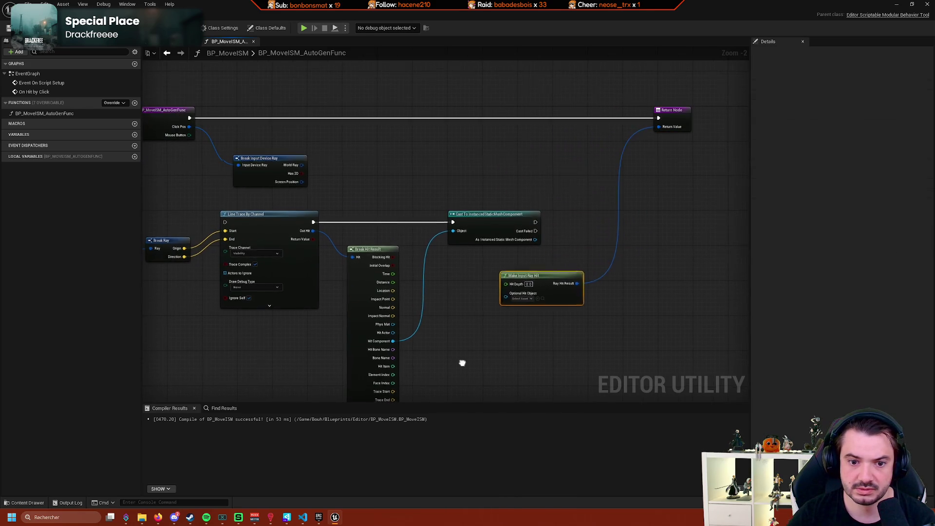
Select the lower group of leftover nodes in the function graph.
scroll(501, 229, up, 2)
scroll(516, 243, down, 1)
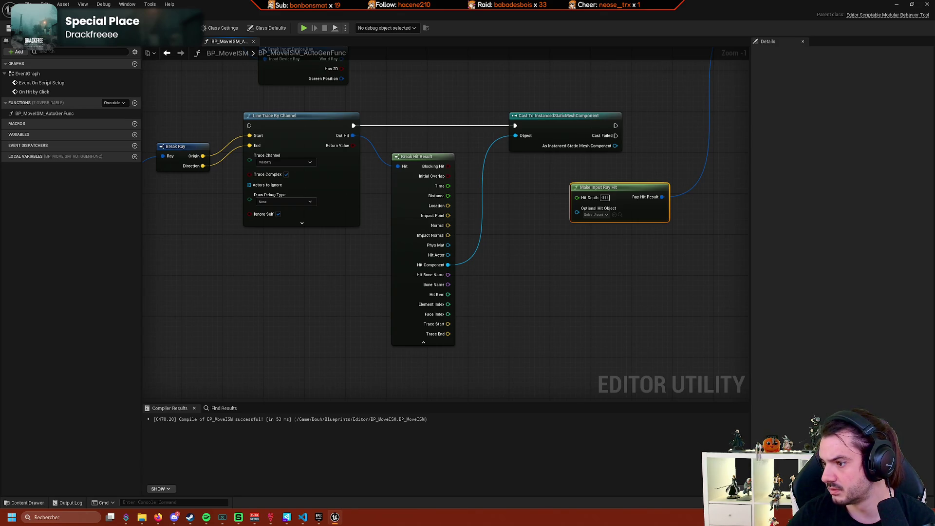
scroll(659, 239, down, 3)
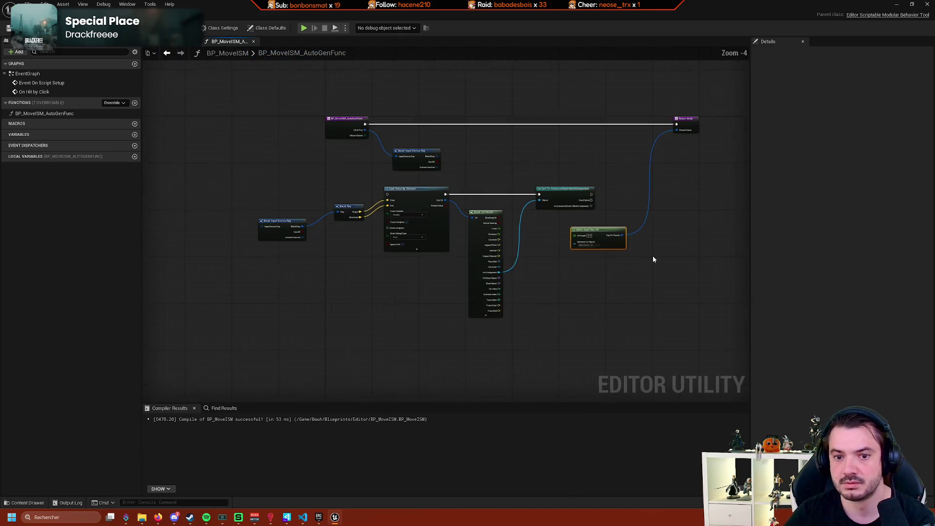
mouse_move(224, 299)
mouse_down()
mouse_move(635, 219)
mouse_move(617, 212)
mouse_up()
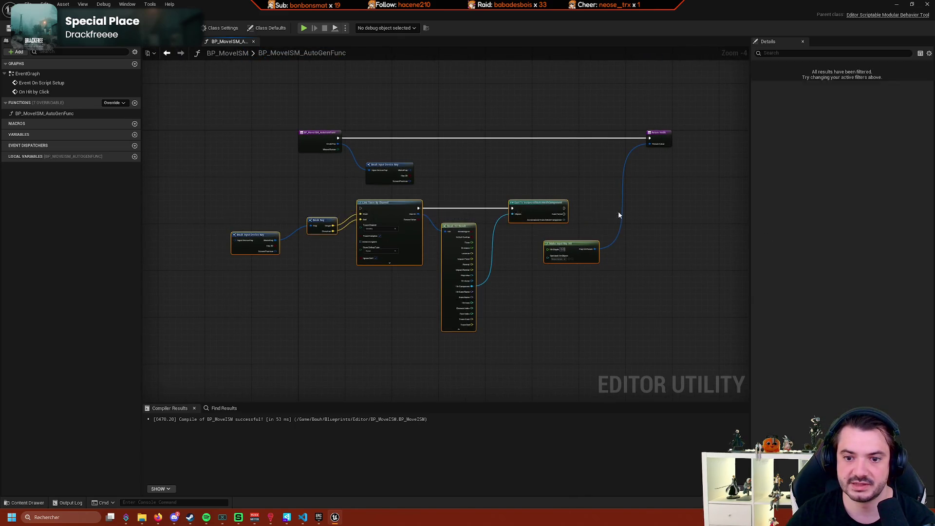
Delete the selected lower nodes and the Break Input Device Ray node.
key(Delete)
scroll(463, 171, up, 3)
key(Delete)
scroll(398, 267, down, 3)
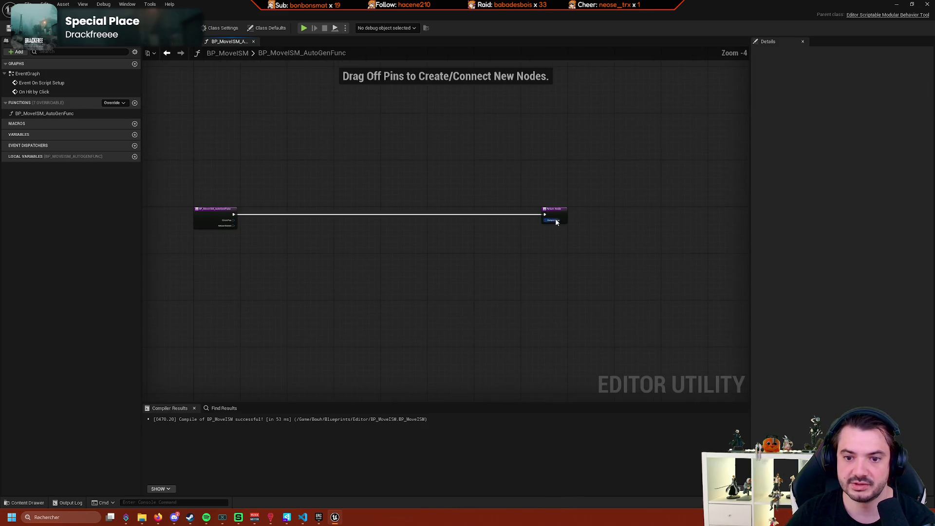
Add a Make Input Ray Hit node wired to the Return Node's Return Value.
drag(544, 220, 444, 251)
text(mlakj)
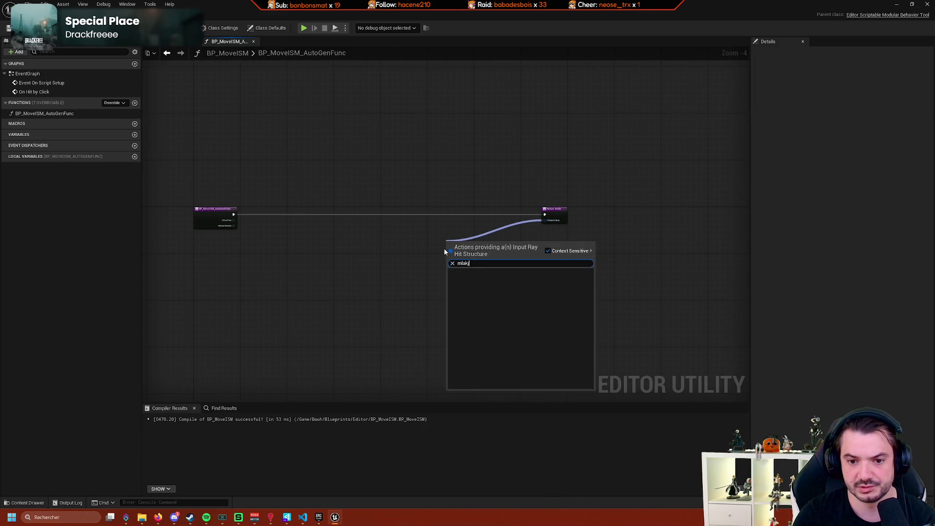
key(BackSpace)
key(BackSpace)
key(BackSpace)
text(ak)
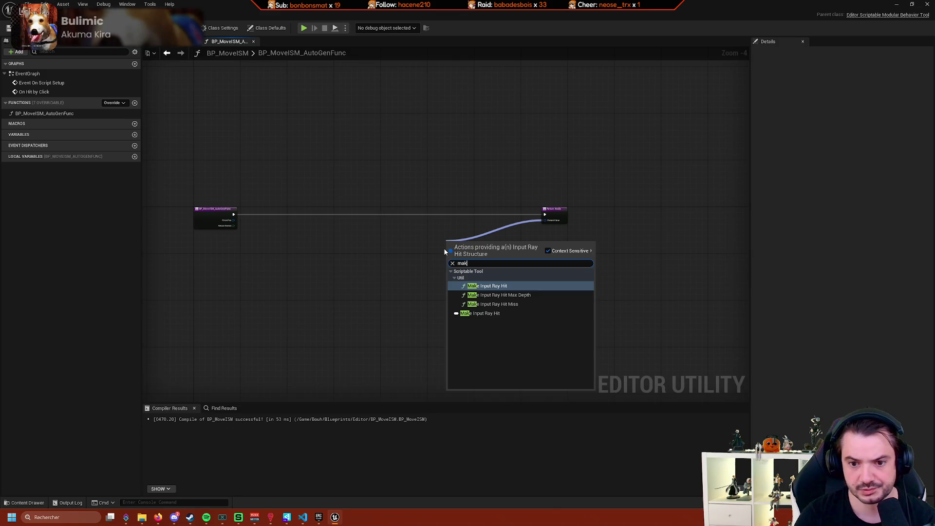
click(481, 314)
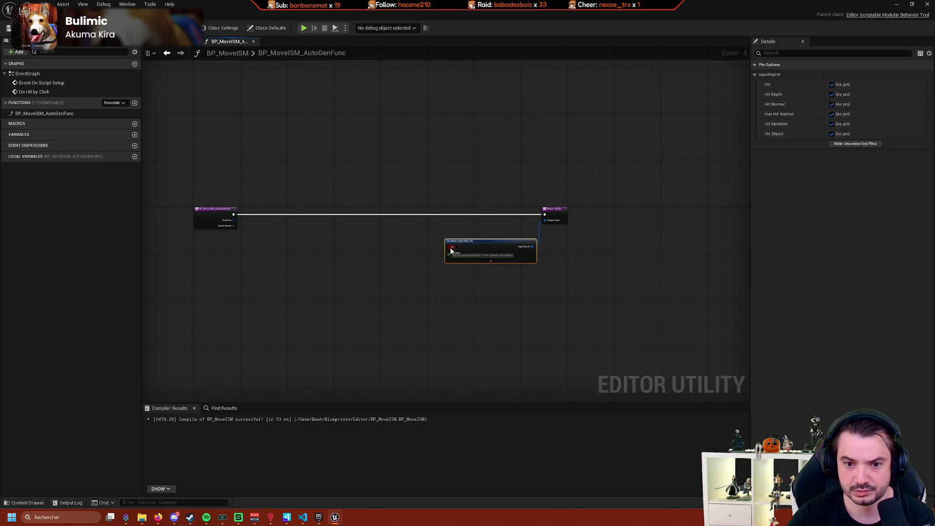
scroll(451, 250, up, 1)
scroll(405, 240, down, 1)
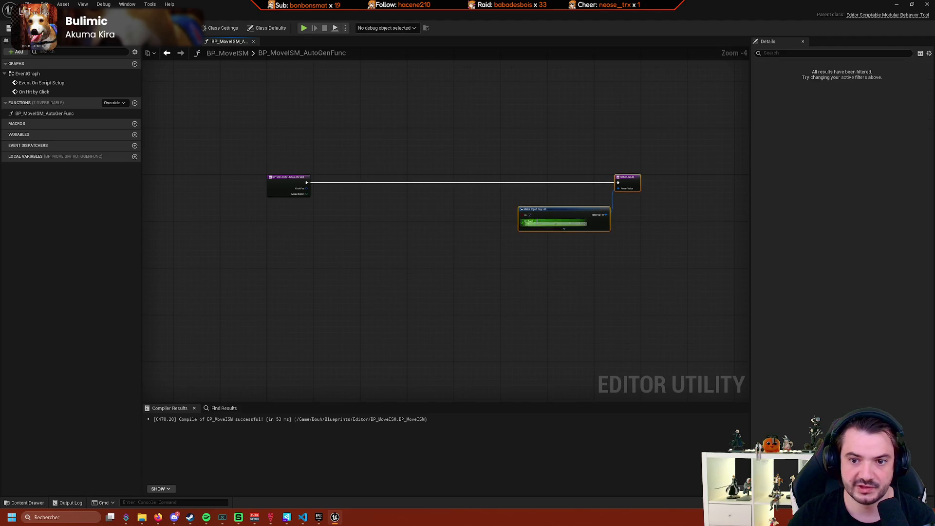
Arrange the Return Node and Make Input Ray Hit to straighten the wiring.
drag(552, 209, 337, 208)
scroll(560, 230, up, 3)
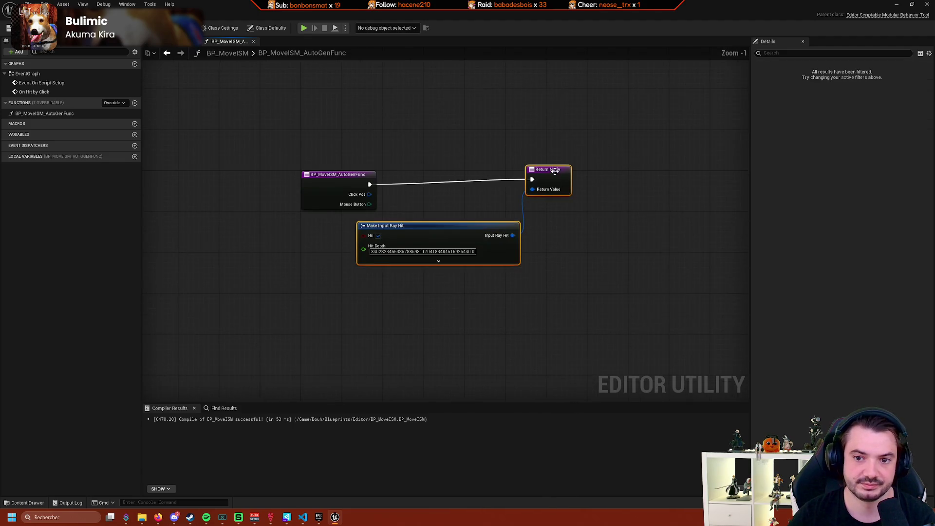
drag(556, 158, 623, 161)
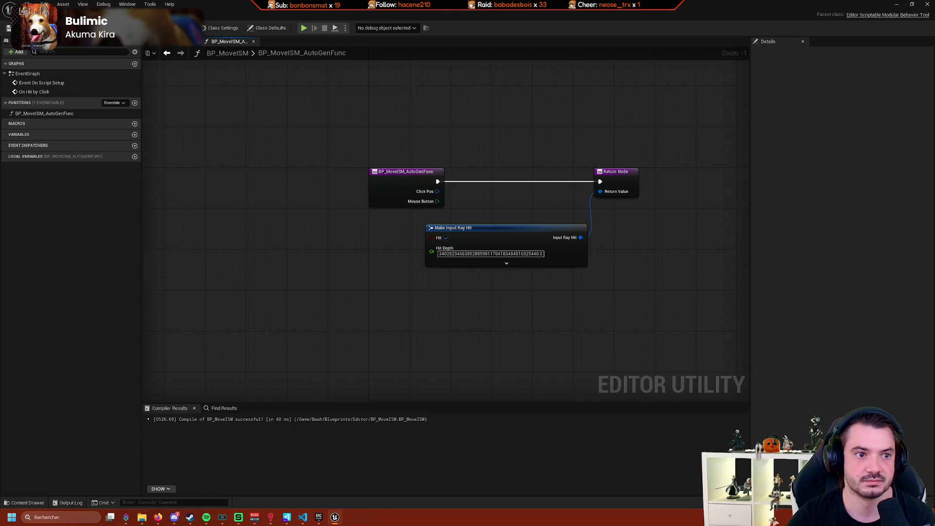
click(515, 264)
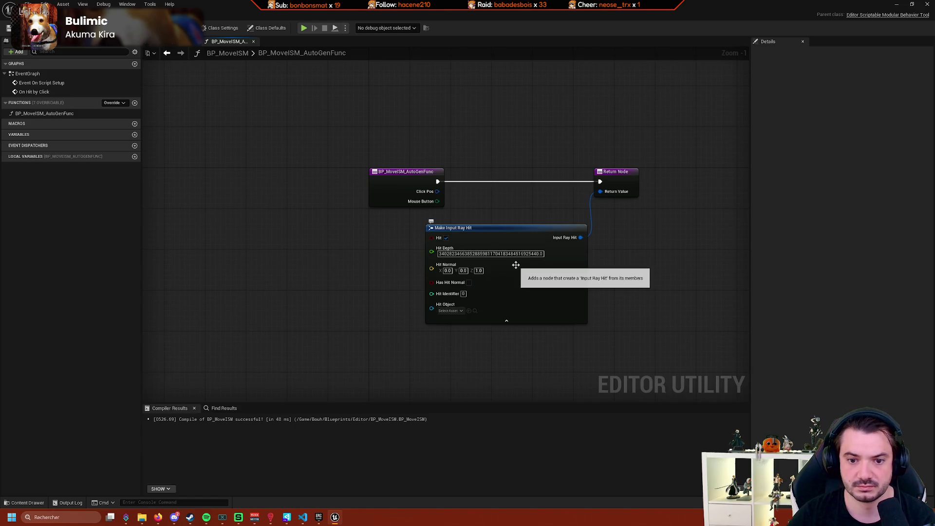
click(499, 322)
drag(498, 300, 410, 255)
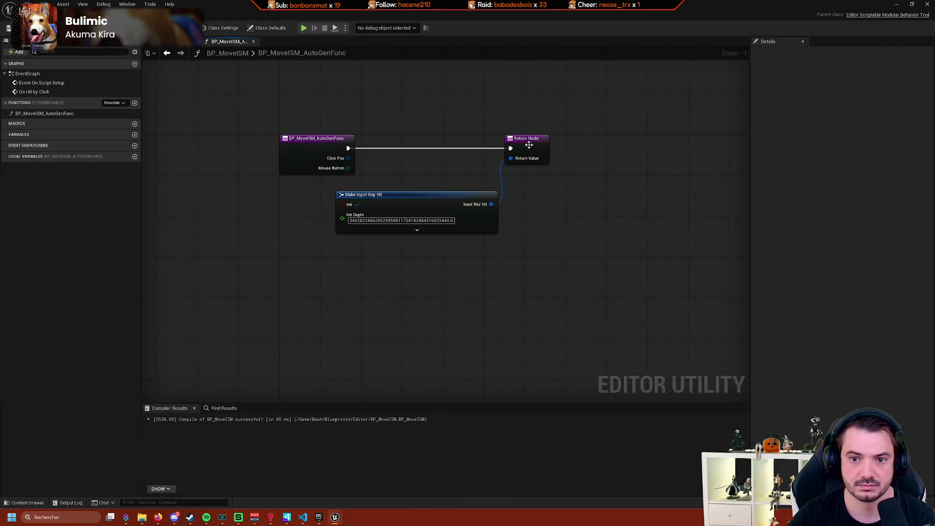
mouse_move(597, 115)
mouse_down()
mouse_move(492, 169)
mouse_move(570, 198)
mouse_up()
click(570, 292)
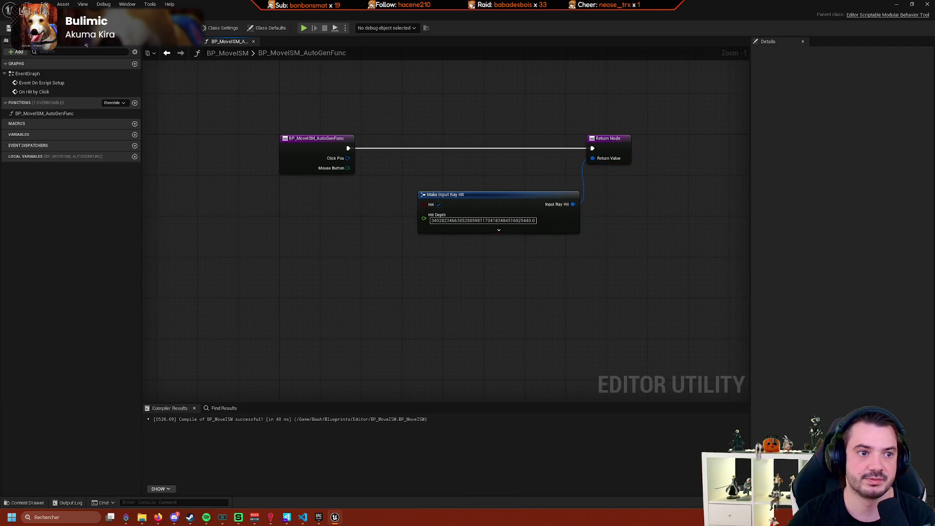
Rename BP_MoveISM_AutoGenFunc to If Hit by Click and return to the EventGraph.
key(alt+Tab)
key(alt+Tab)
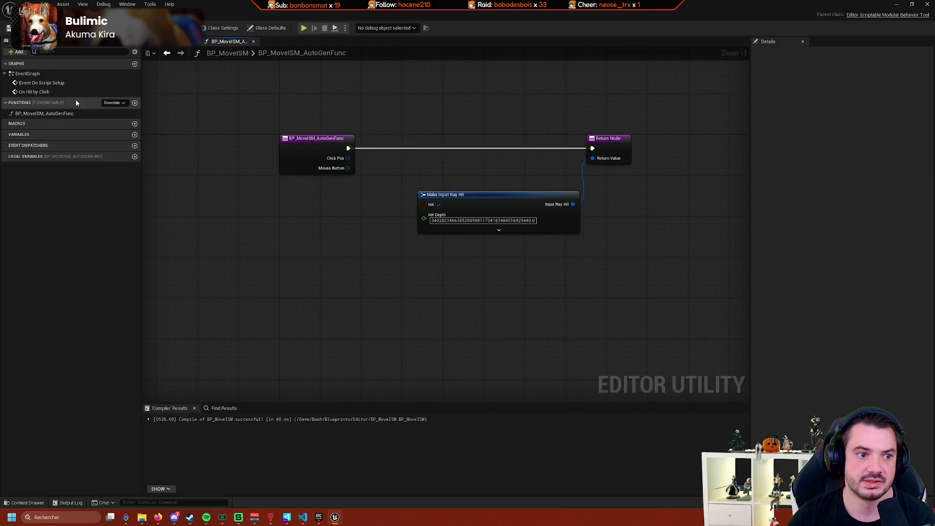
click(49, 114)
click(68, 115)
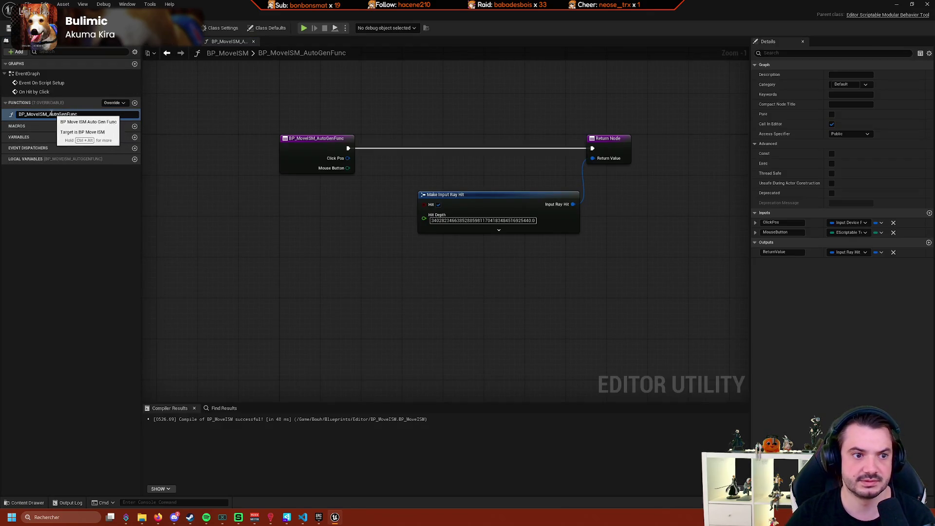
text(If Hit by Clic)
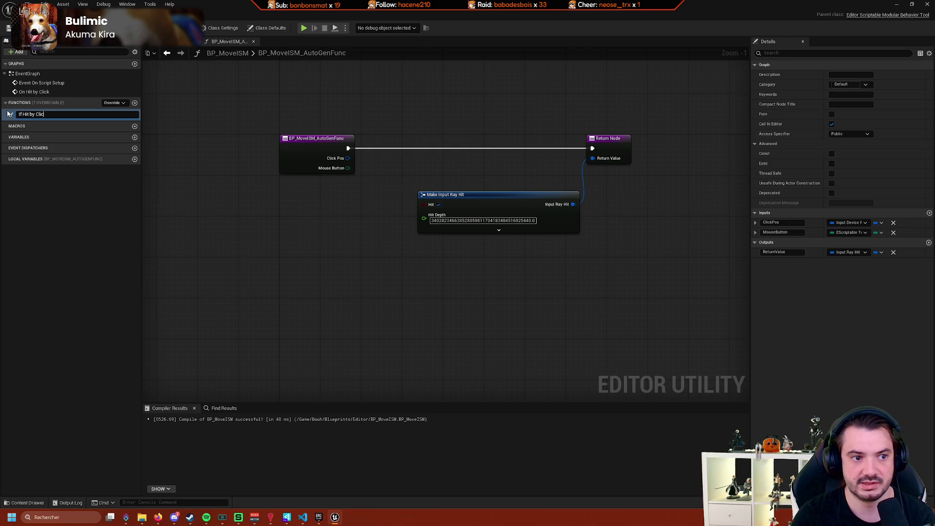
text(k)
key(Return)
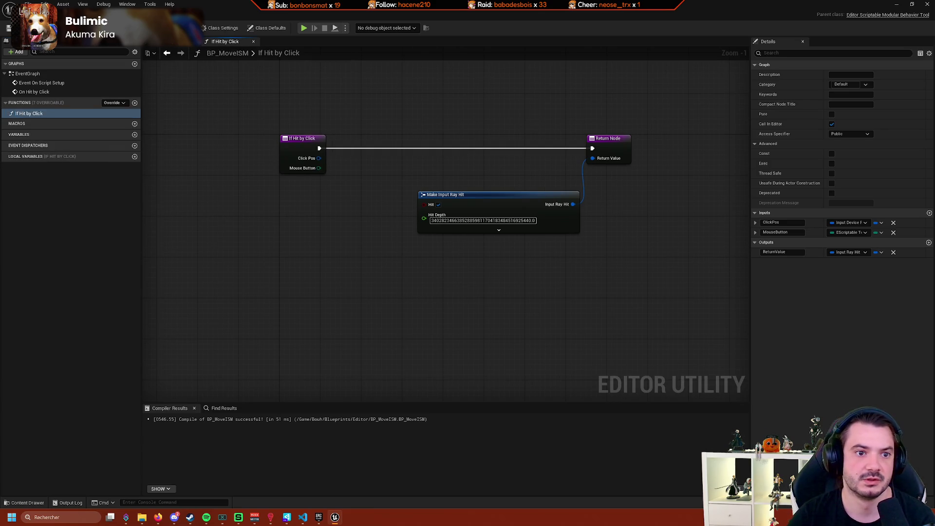
click(175, 42)
Put the level editor in Scriptable Tools mode and open the Output Log.
click(354, 161)
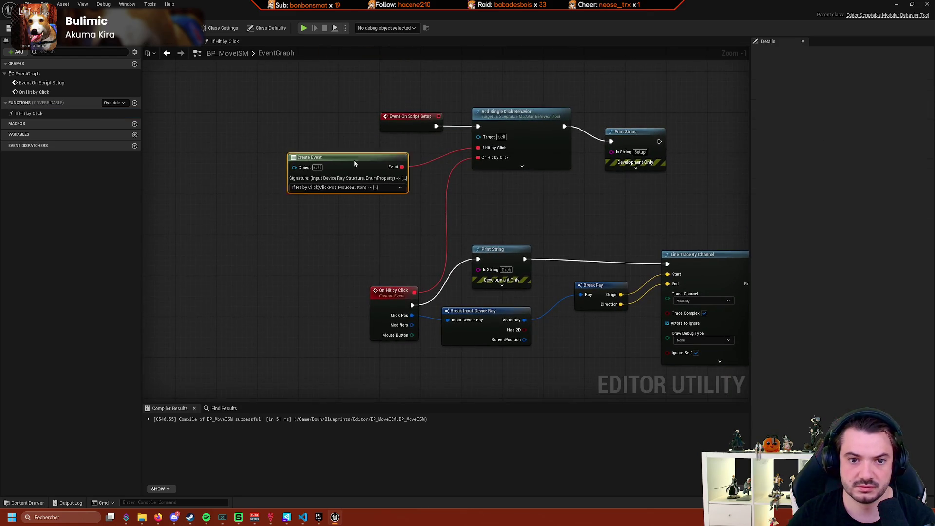
scroll(378, 145, down, 3)
click(44, 14)
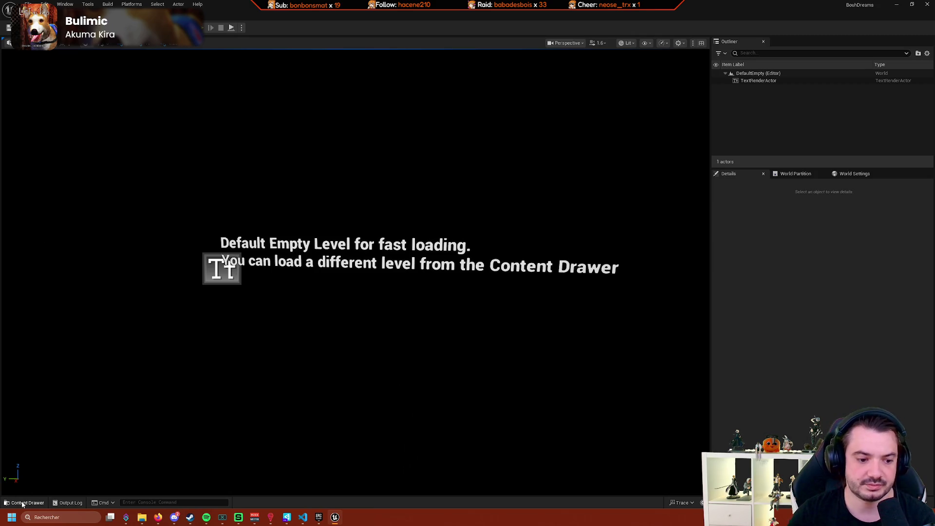
click(49, 28)
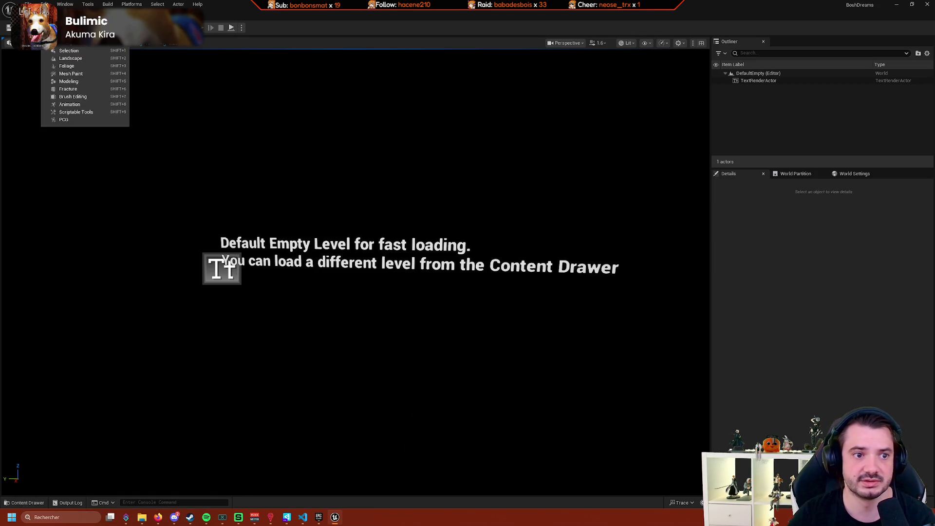
click(96, 121)
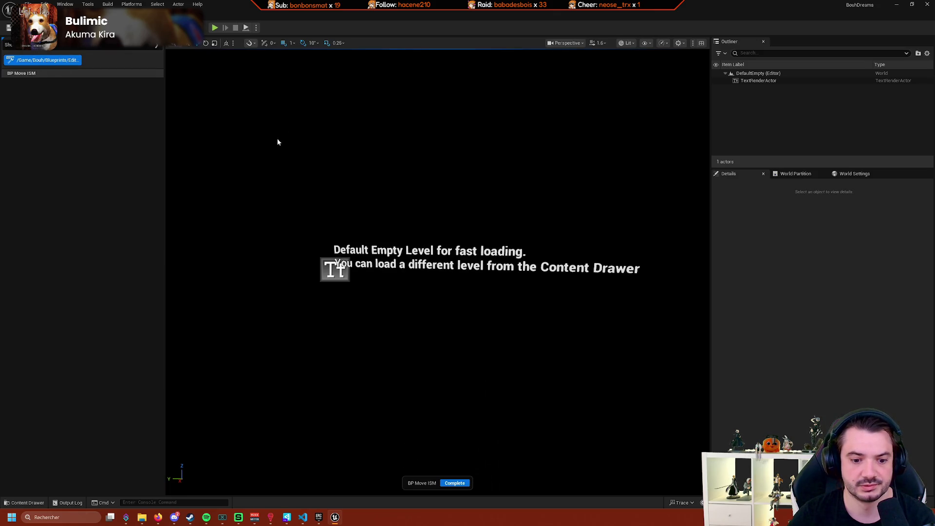
click(70, 503)
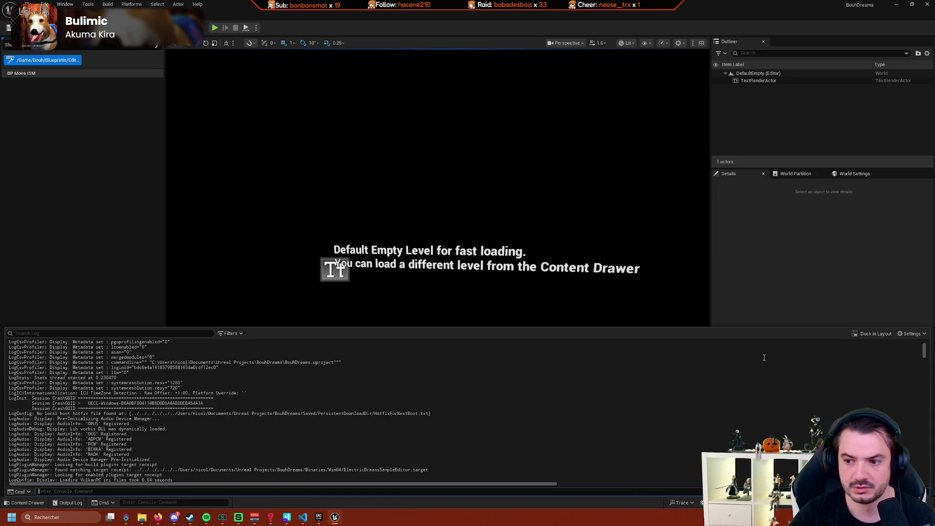
drag(925, 347, 923, 477)
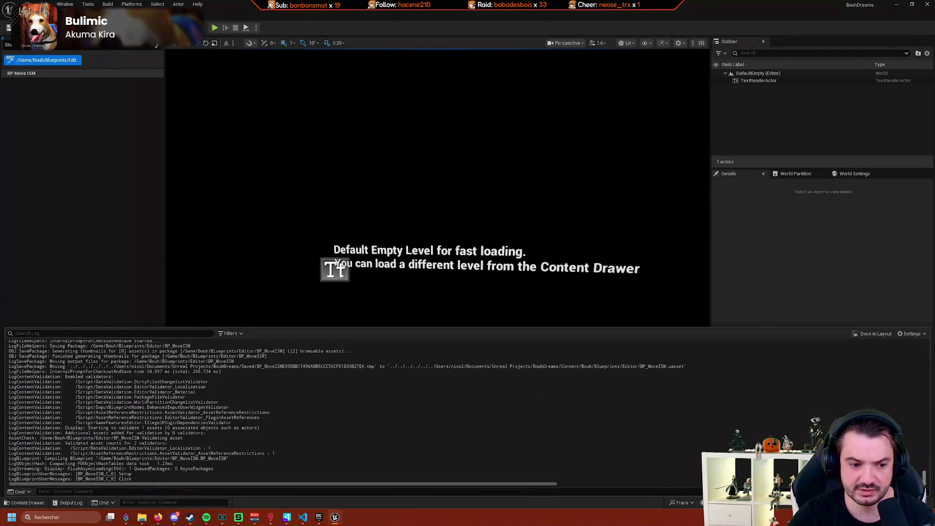
key(alt+Tab)
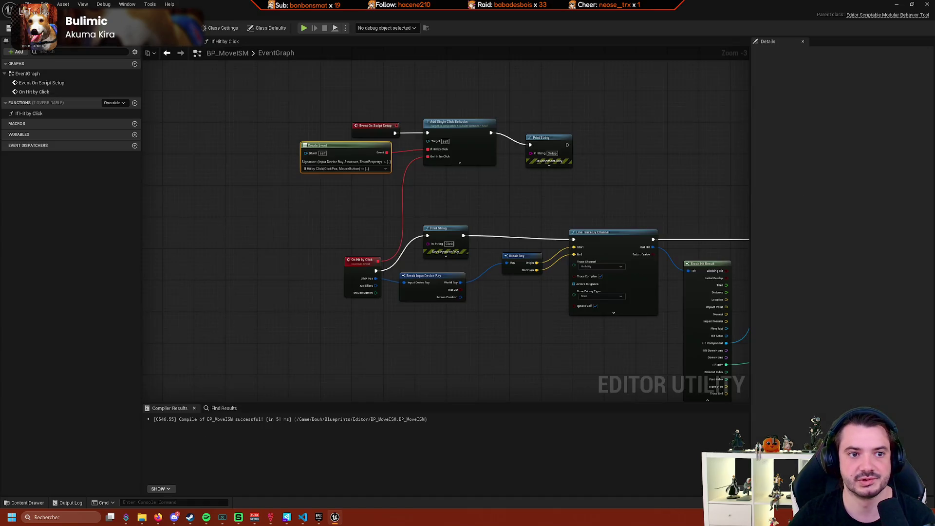
key(alt+Tab)
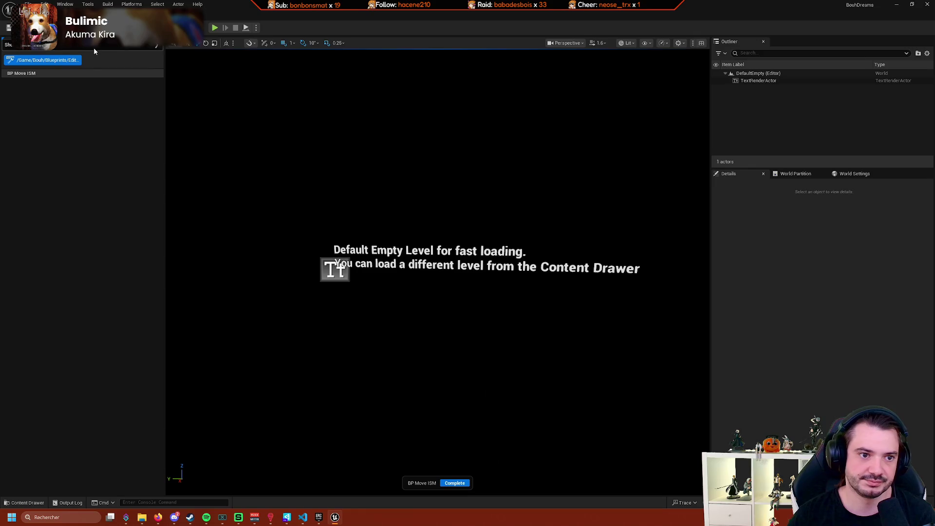
Load the TestForest level, fly into the forest, then complete and restart the BP Move ISM tool.
click(27, 502)
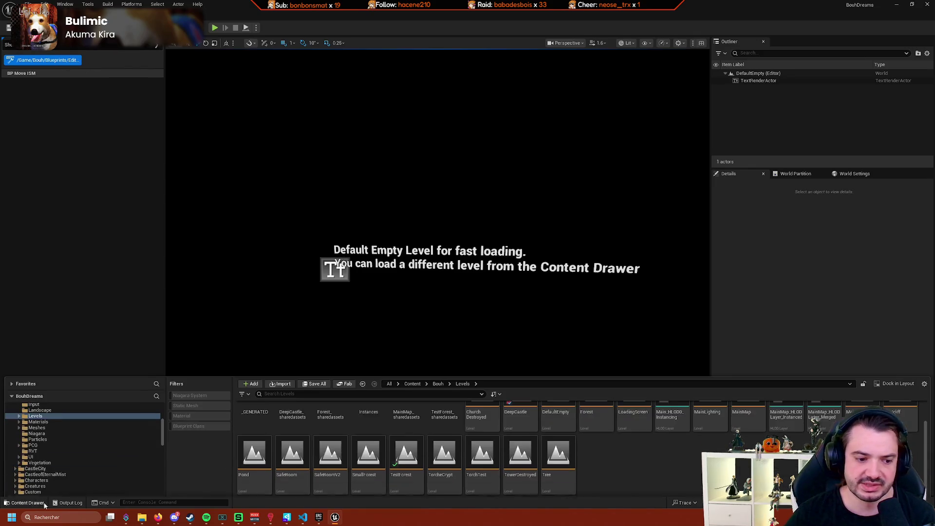
double_click(407, 467)
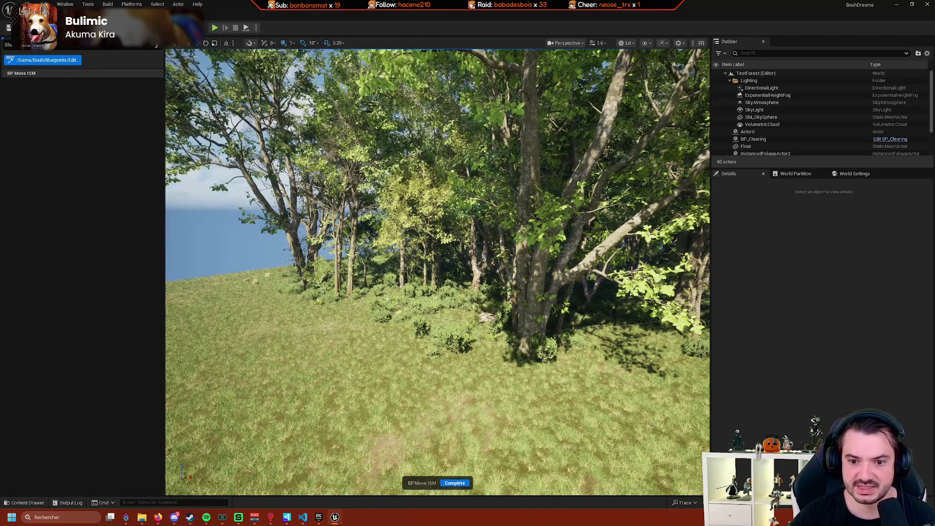
drag(529, 317, 529, 317)
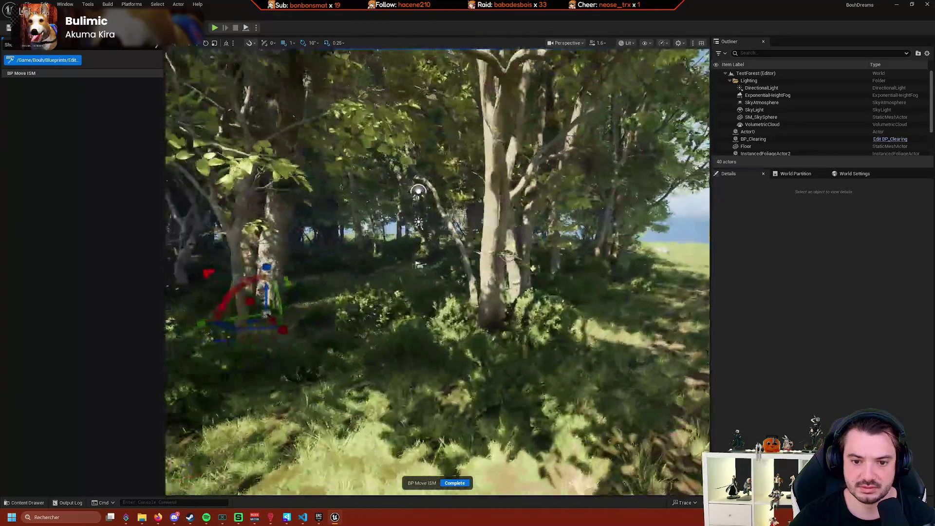
drag(530, 317, 529, 317)
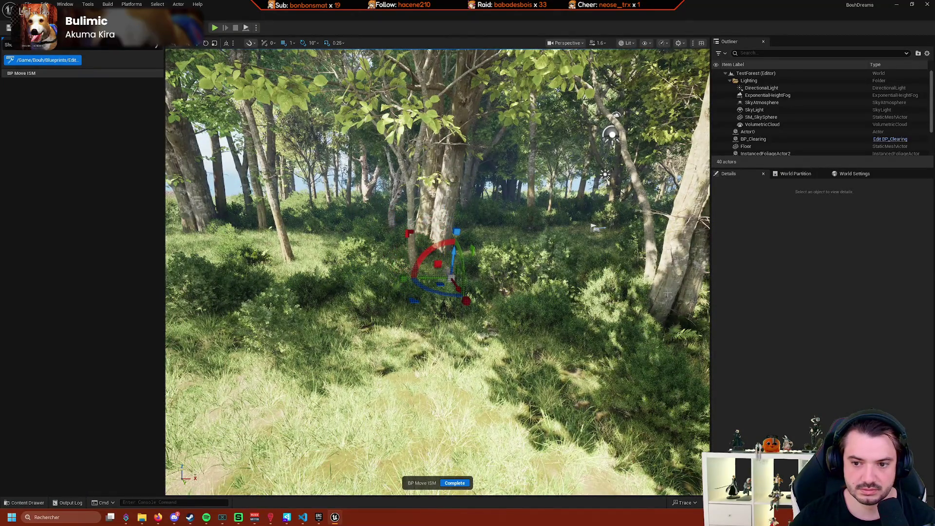
click(455, 483)
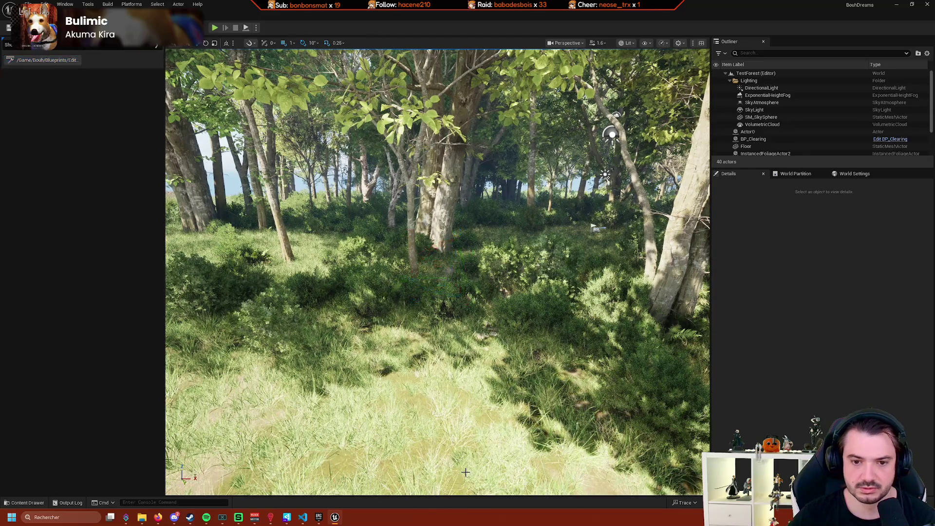
click(47, 59)
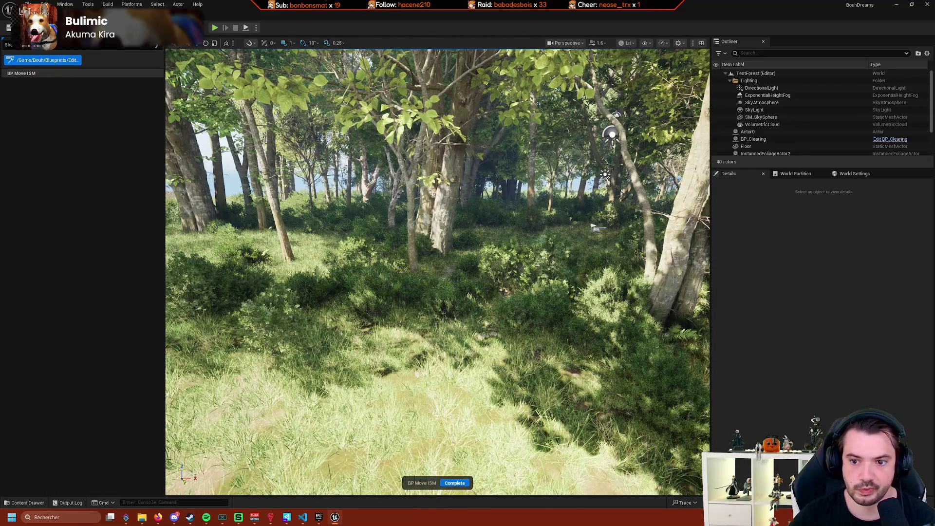
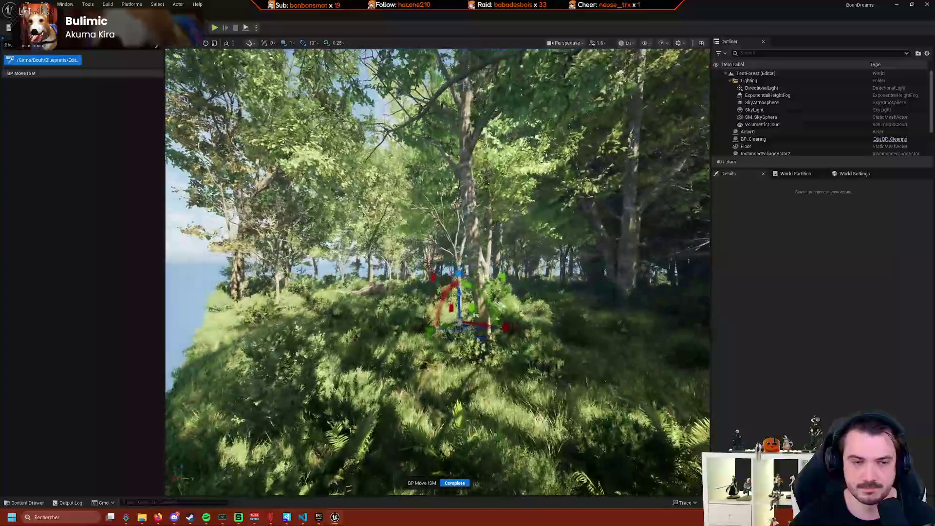
In BP_MoveISM's EventGraph, pan to Create TRSGizmo and list nodes for its Gizmo Options pin.
key(alt+Tab)
scroll(438, 173, up, 2)
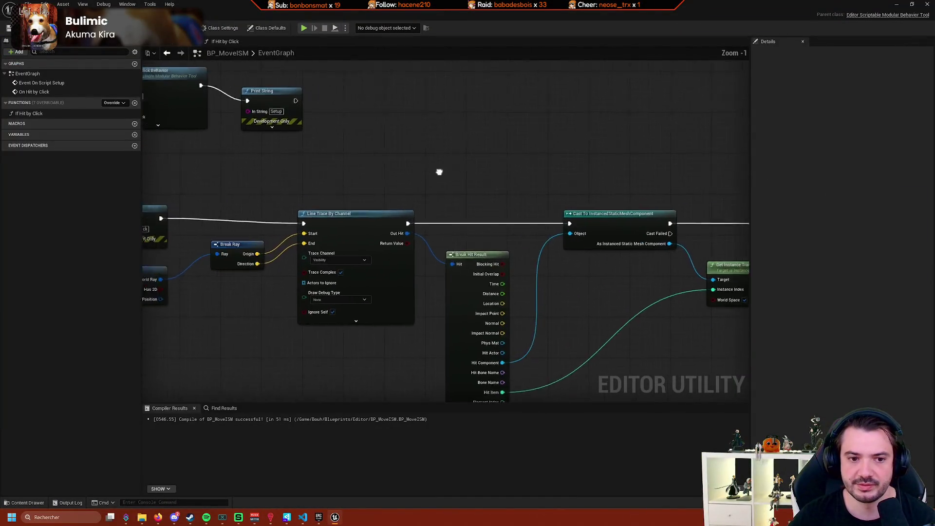
scroll(531, 193, up, 1)
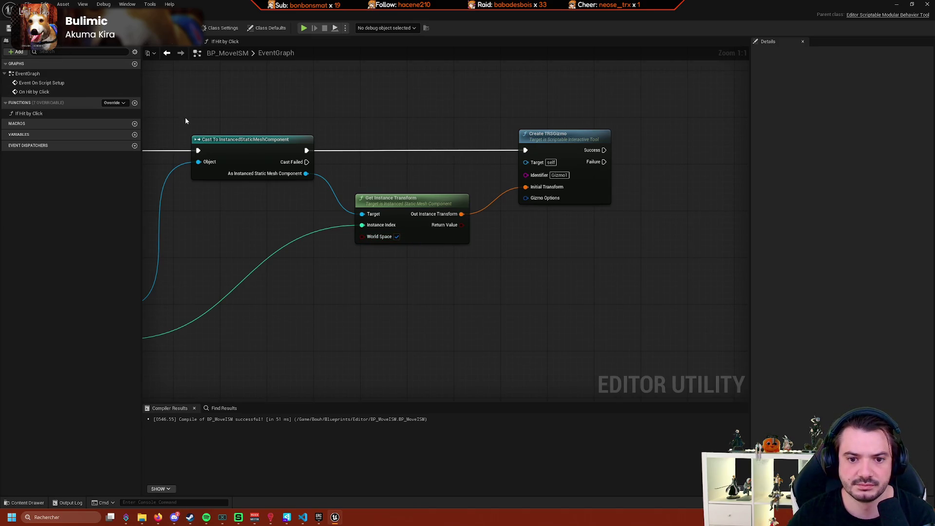
drag(374, 188, 463, 177)
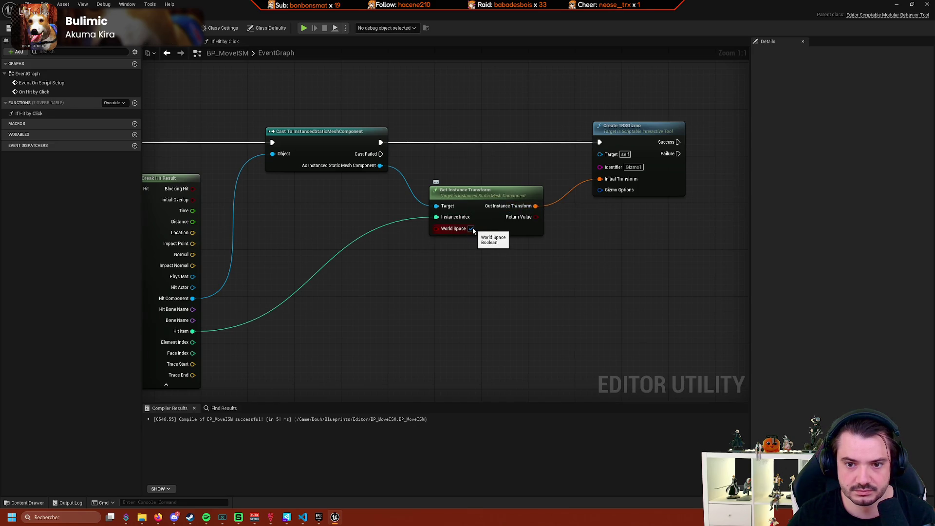
drag(600, 189, 560, 260)
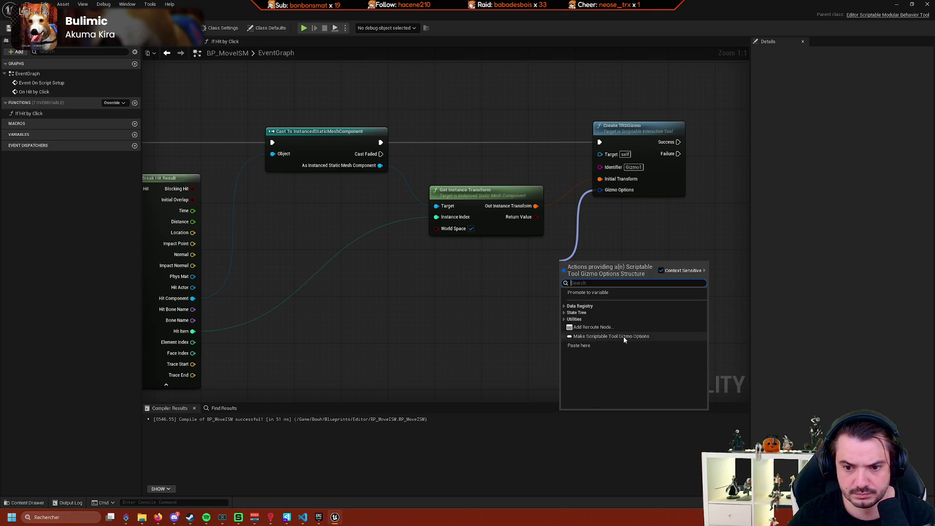
Add a Make Scriptable Tool Gizmo Options node in Combined mode feeding Create TRSGizmo's Gizmo Options.
click(621, 337)
drag(667, 294, 550, 300)
click(501, 284)
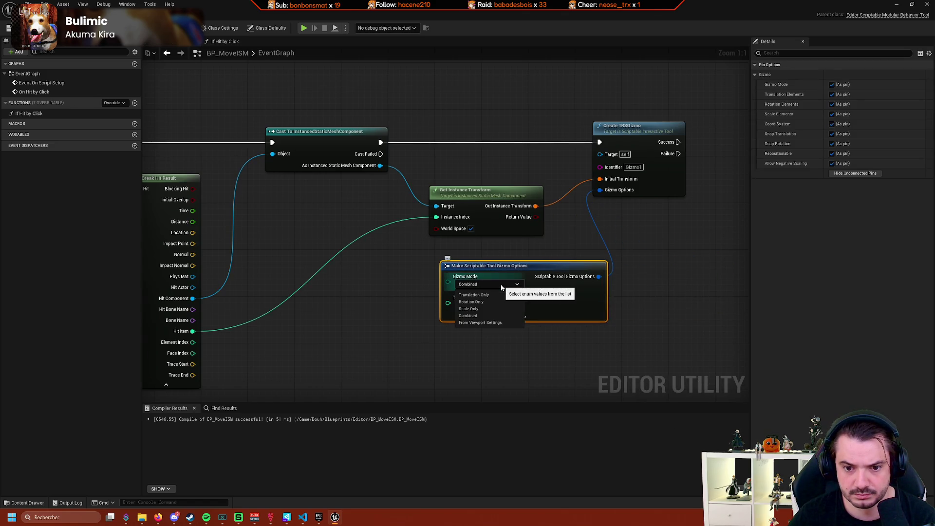
click(563, 311)
click(477, 305)
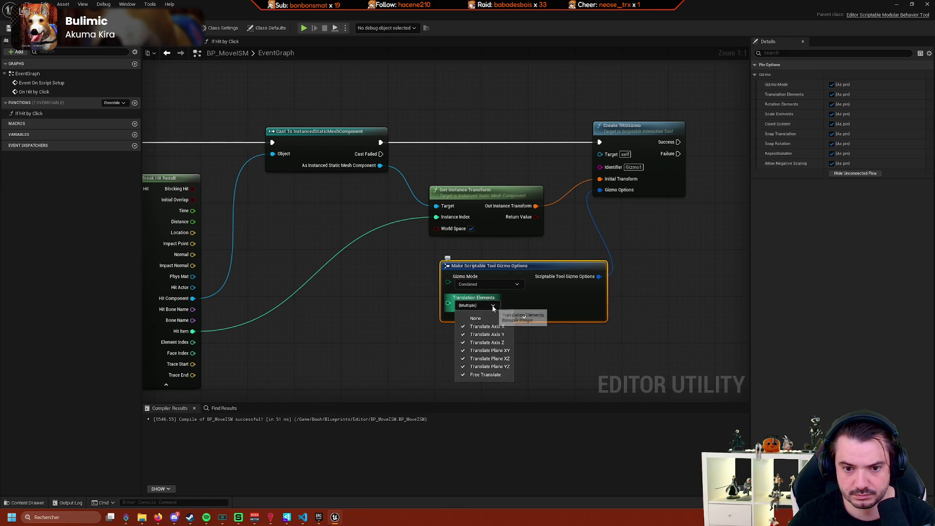
click(547, 303)
click(539, 319)
scroll(576, 320, down, 3)
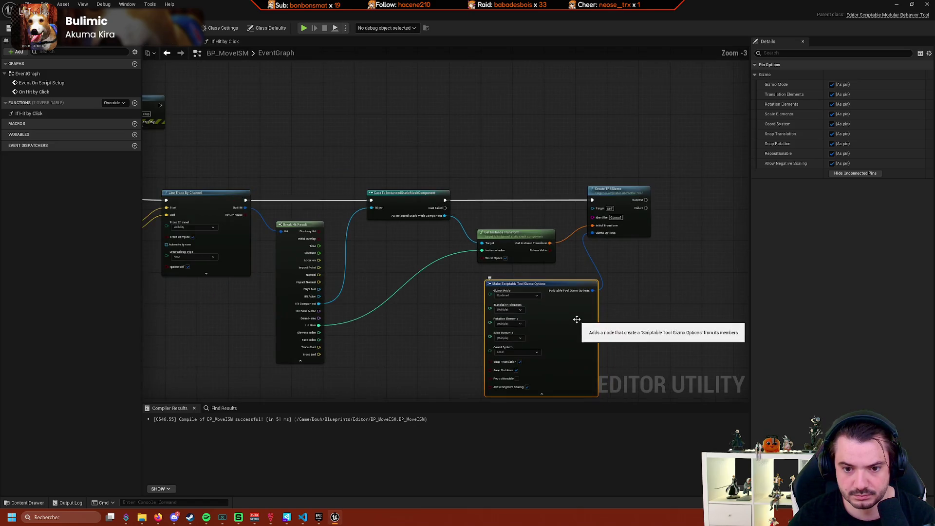
scroll(420, 320, up, 3)
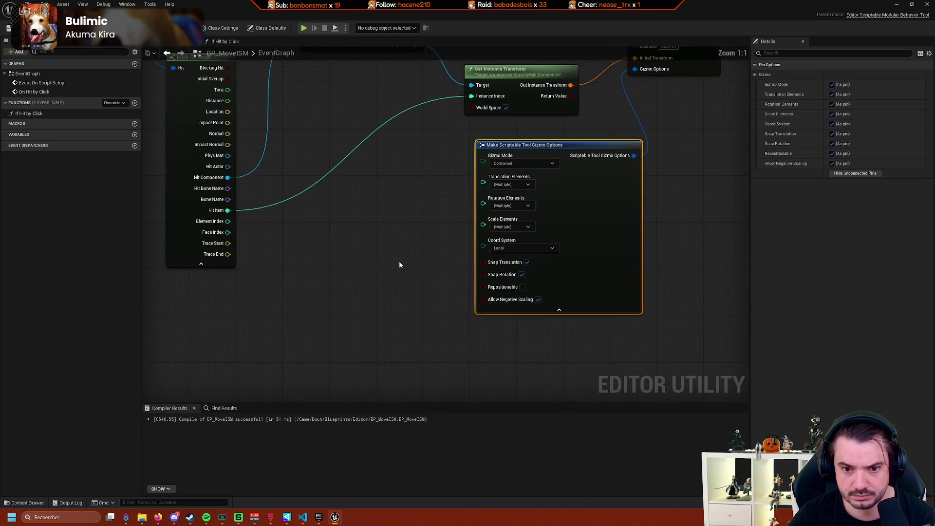
click(530, 311)
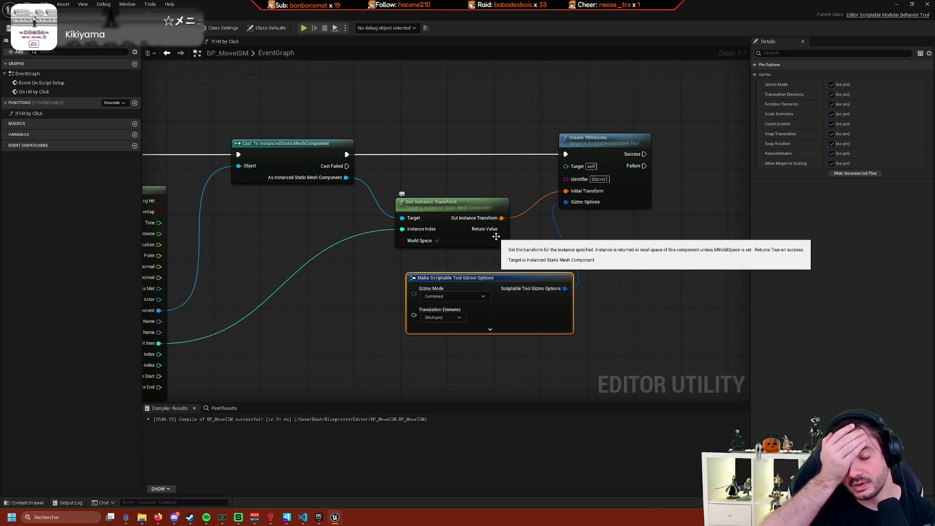
Recentre the graph on the line trace and gizmo nodes and bring up all Blueprint actions.
drag(356, 224, 492, 253)
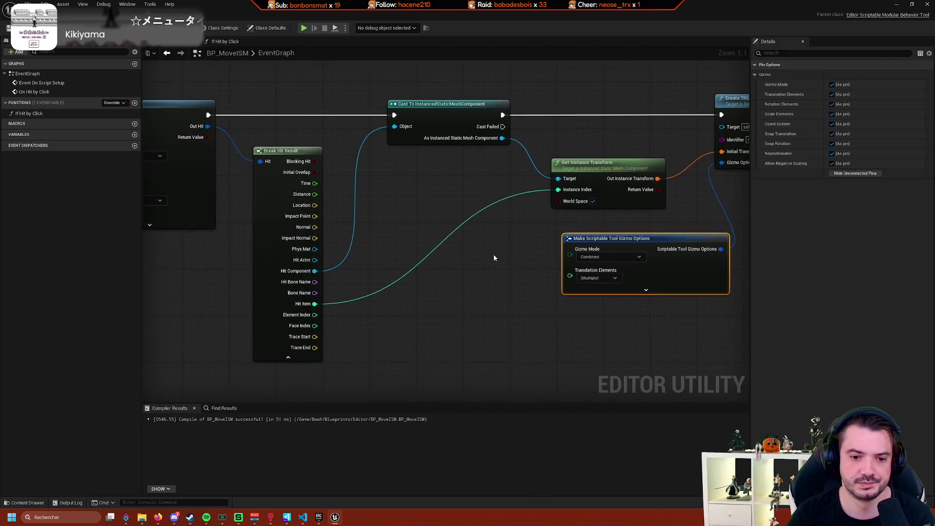
scroll(492, 253, down, 1)
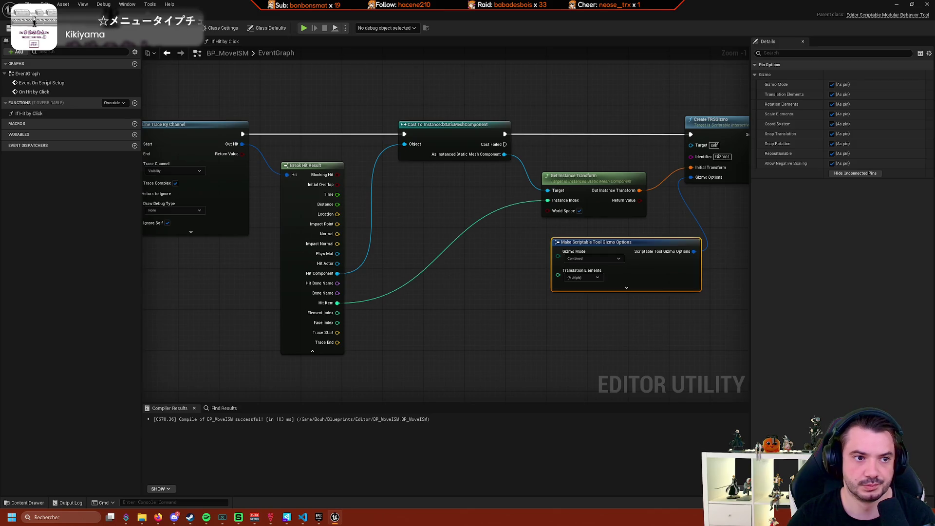
mouse_move(396, 136)
mouse_down()
mouse_move(307, 182)
mouse_move(234, 186)
mouse_move(302, 214)
mouse_up()
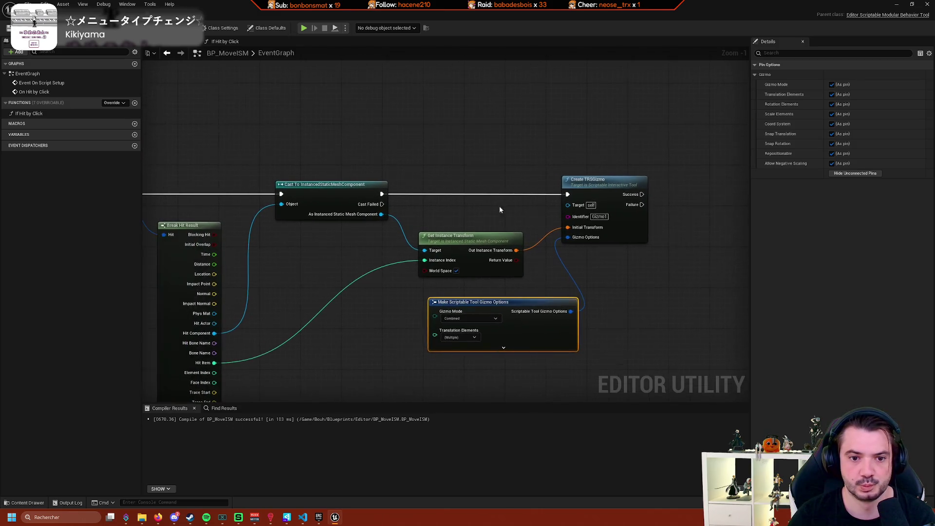
right_click(477, 160)
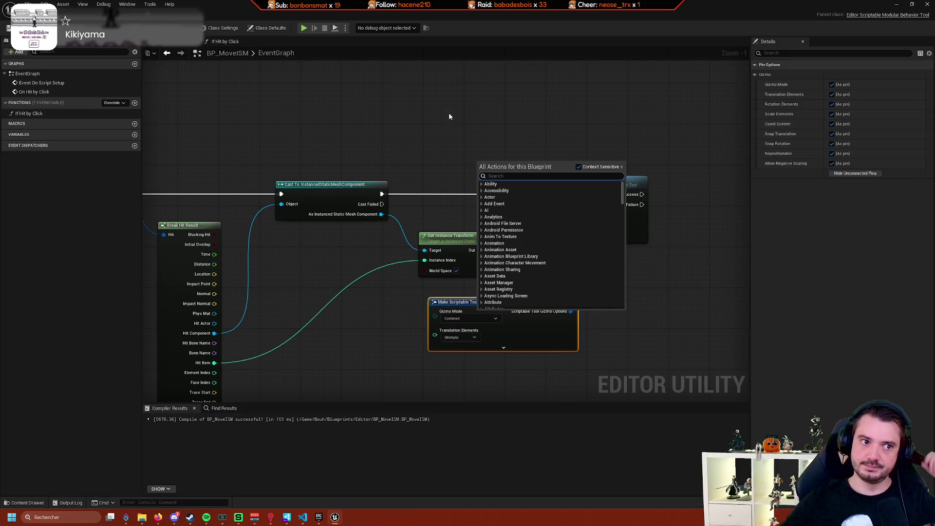
Back in the forest level, click the wood bed actor, then a single SM_WoodBed_01a instance.
key(alt+Tab)
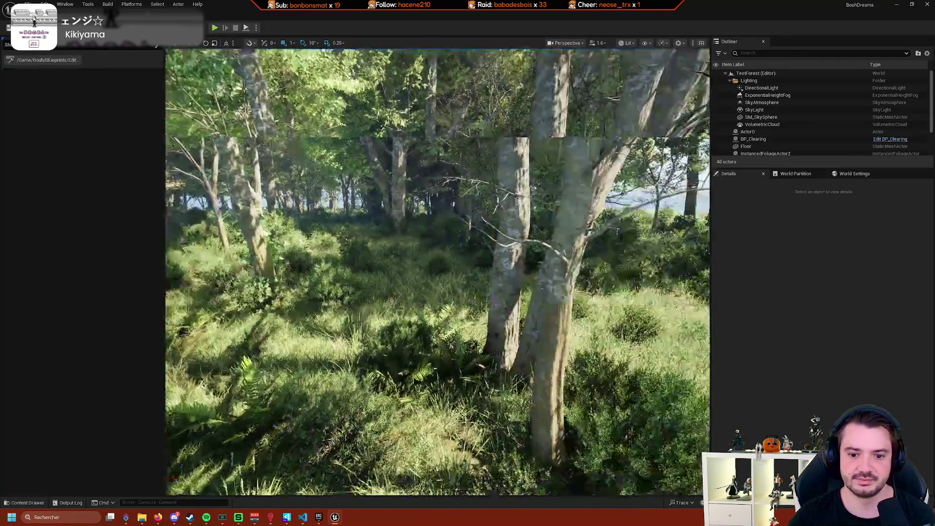
scroll(426, 191, up, 1)
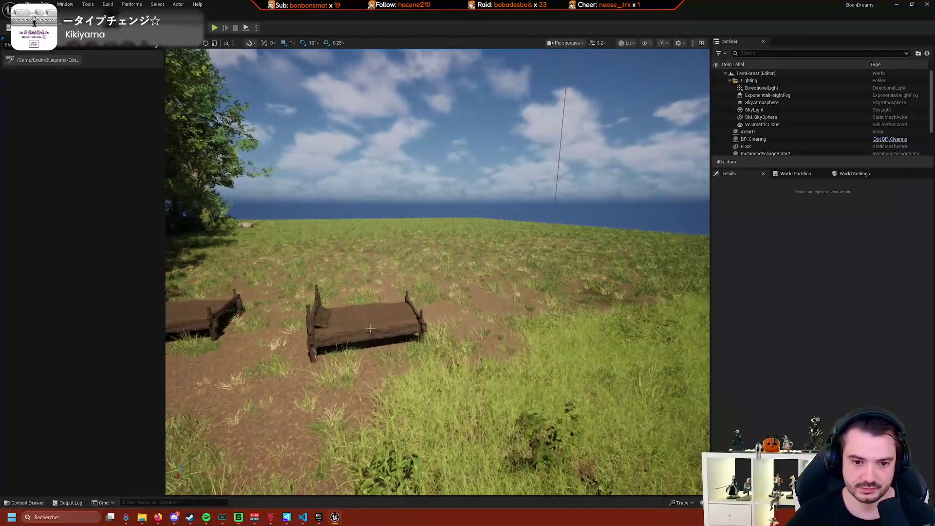
click(499, 251)
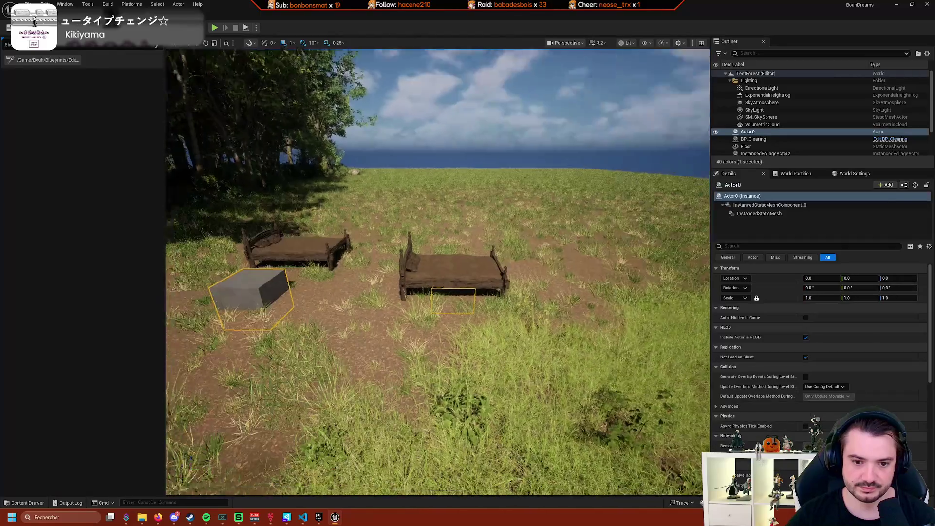
scroll(498, 251, down, 5)
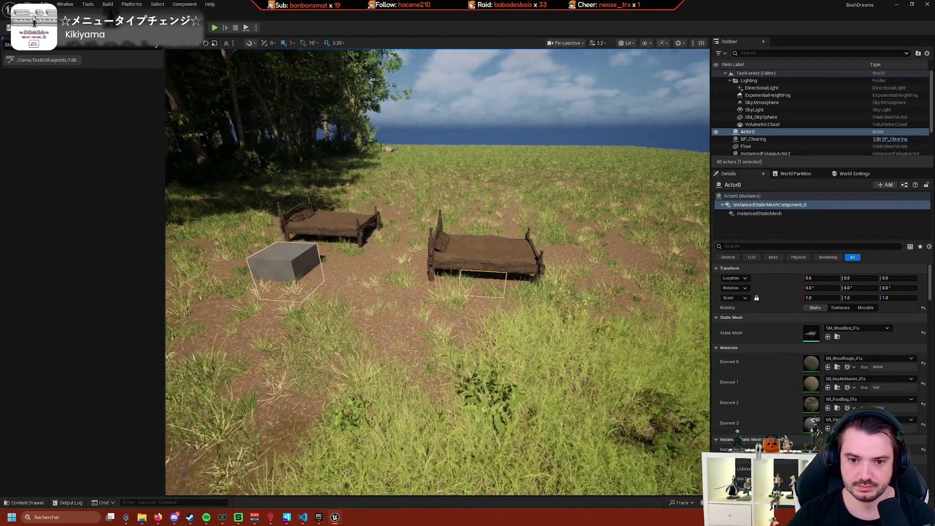
key(a)
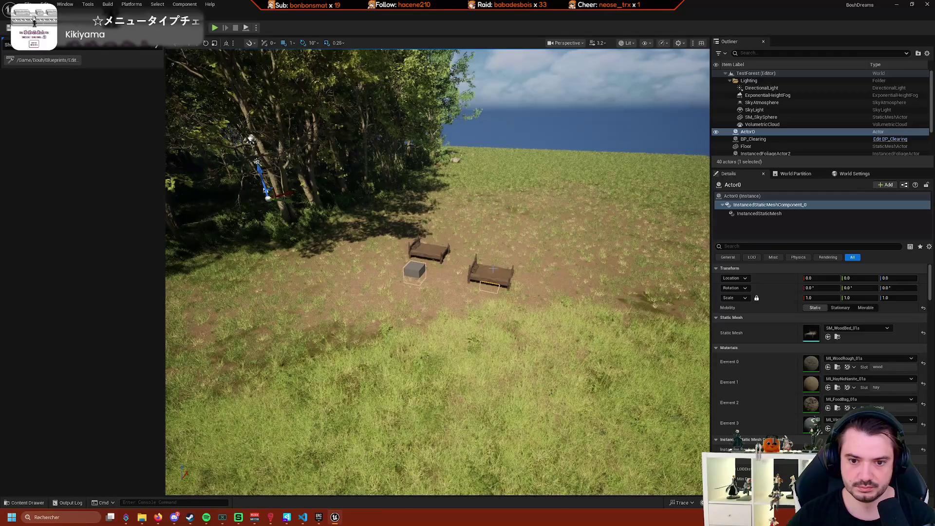
click(492, 269)
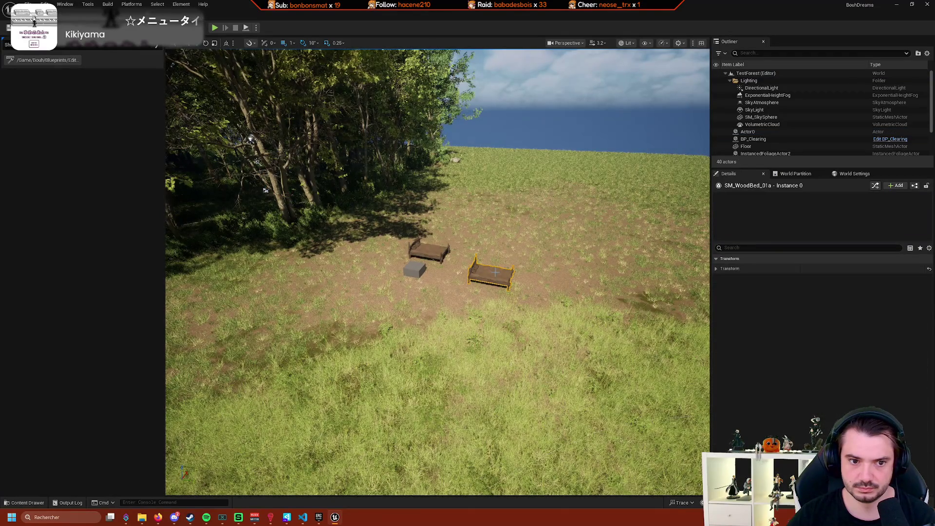
Focus on the selected bed, reposition the camera over the clearing, and select the whole bed actor.
mouse_move(266, 190)
mouse_down()
mouse_move(397, 223)
mouse_move(101, 110)
mouse_move(7, 115)
mouse_up()
key(f)
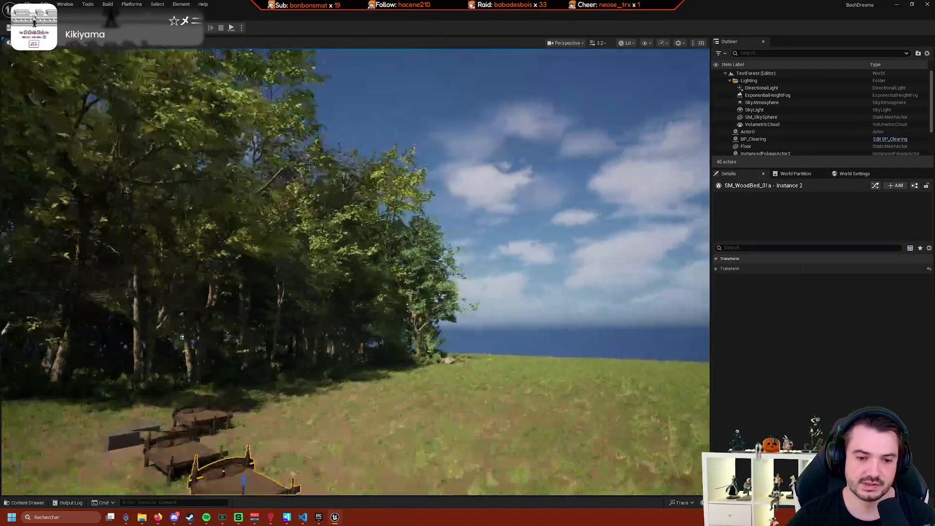
scroll(517, 268, down, 10)
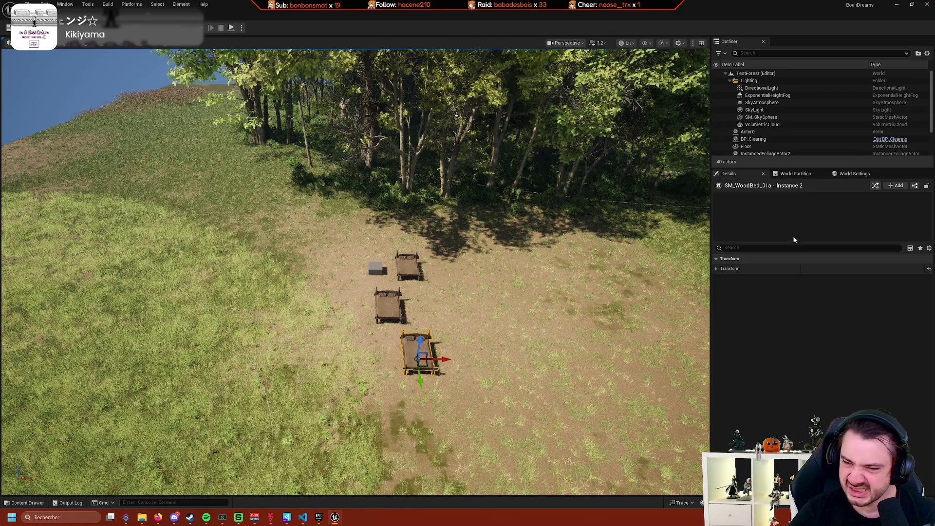
click(798, 174)
click(728, 174)
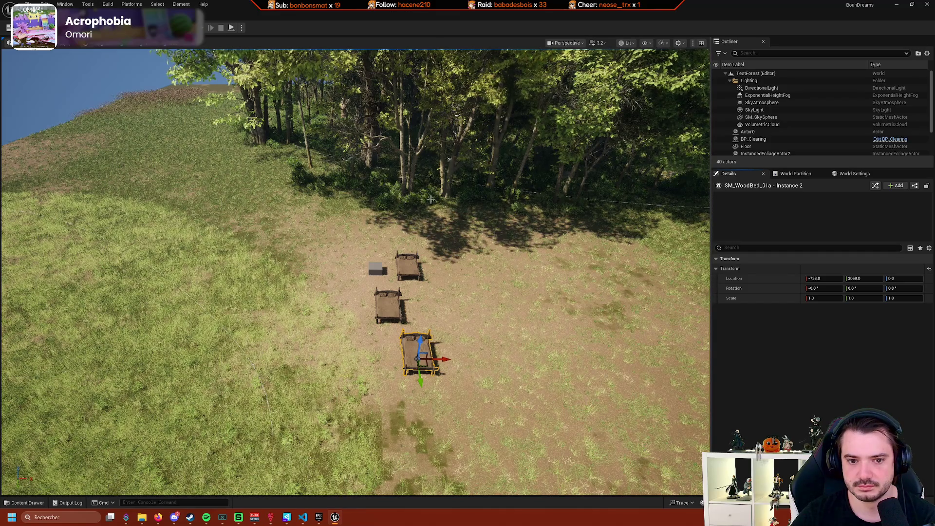
drag(415, 233, 659, 253)
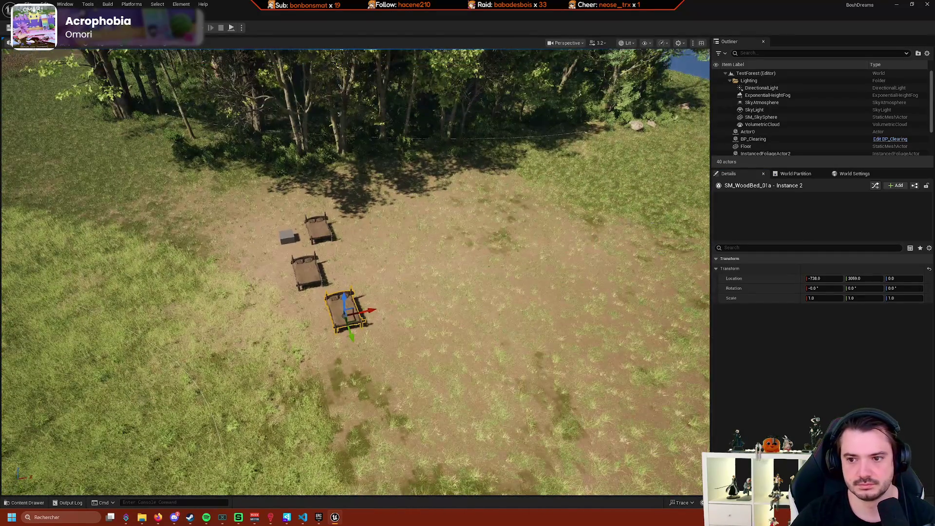
click(345, 315)
mouse_move(318, 262)
mouse_down()
mouse_move(311, 243)
mouse_move(315, 253)
mouse_move(341, 236)
mouse_up()
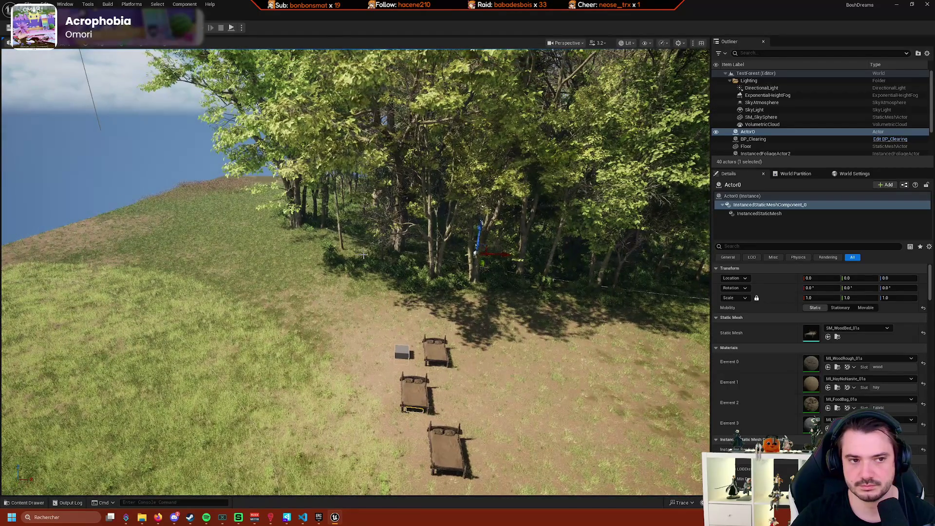
Check the BP_MoveISM tab, return to the viewport, and open the Content Drawer on Bouh Levels.
click(170, 47)
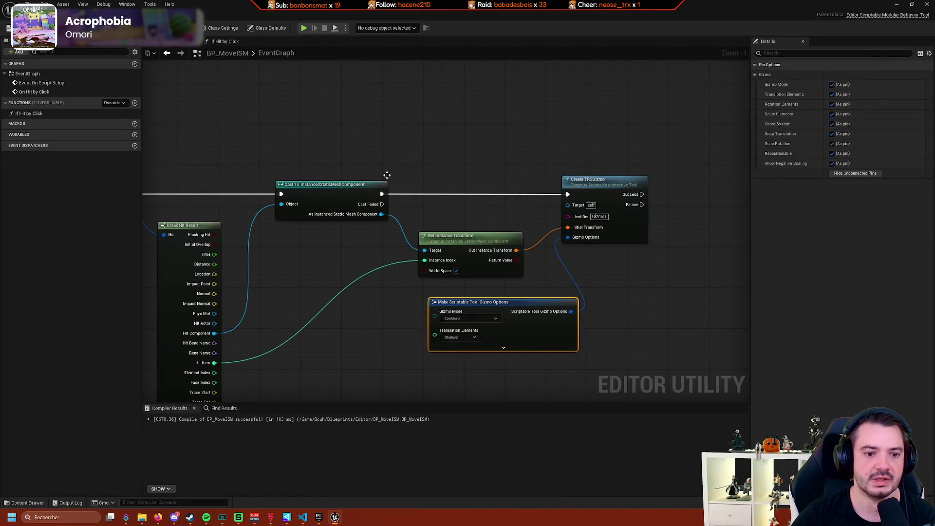
click(157, 58)
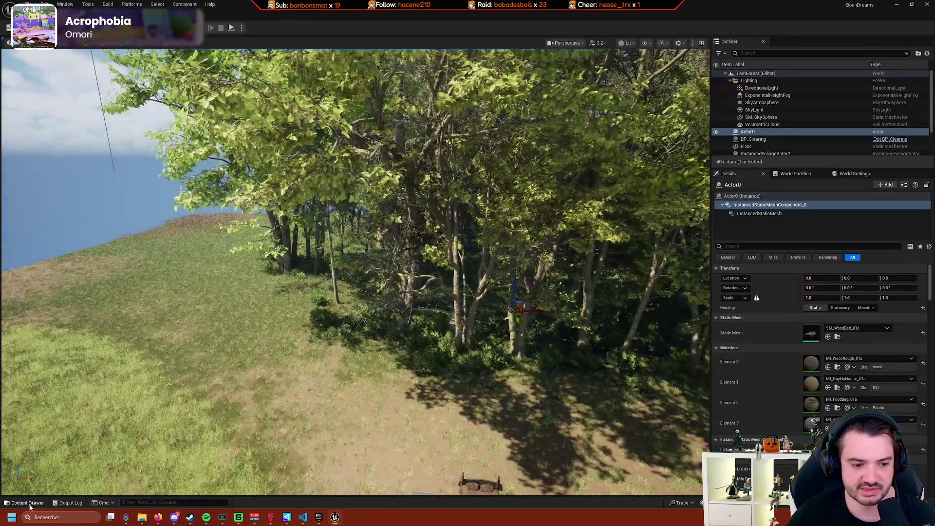
click(27, 503)
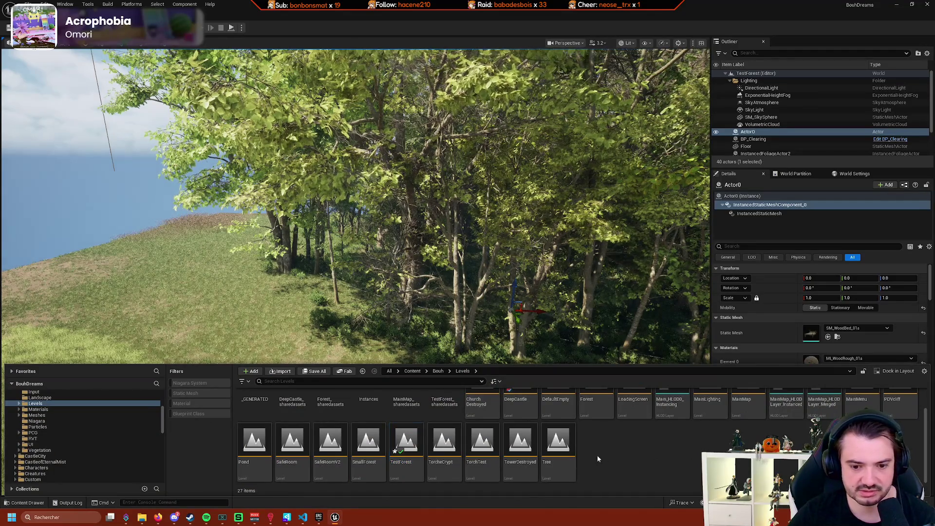
Go to Bouh > Blueprints > Editor in the Content Drawer and start a new Blueprint Class.
click(409, 452)
scroll(438, 455, up, 1)
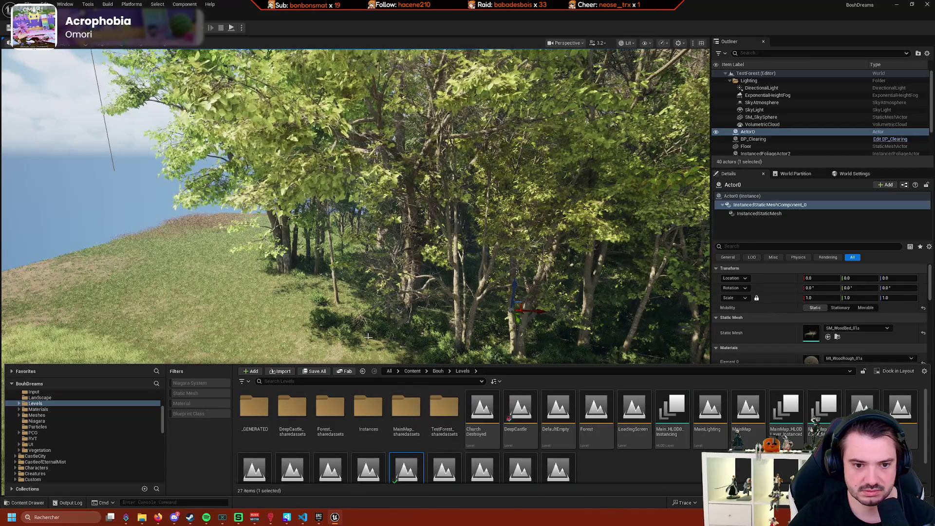
scroll(63, 418, up, 5)
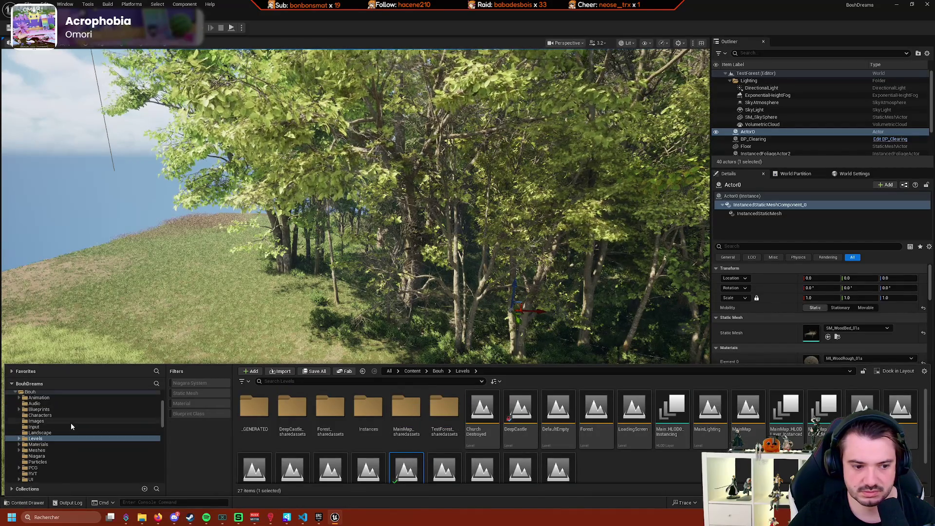
scroll(66, 433, down, 2)
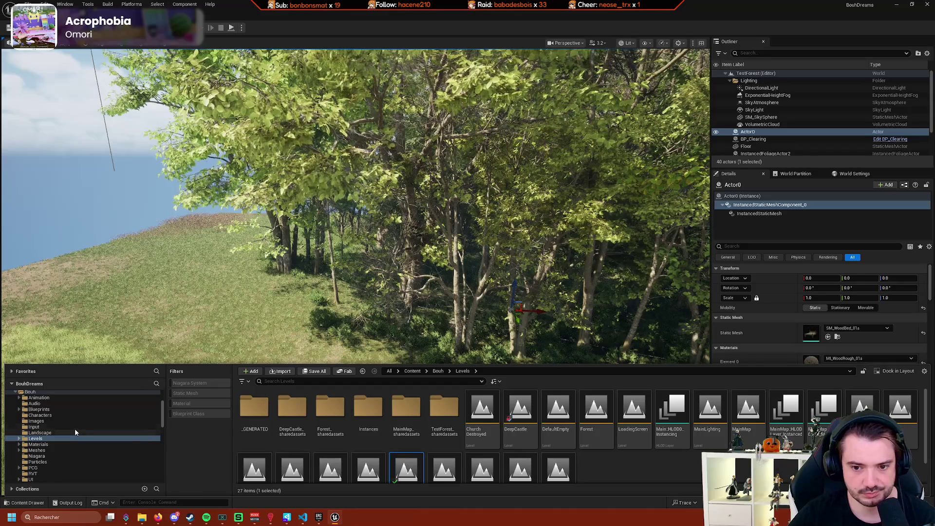
scroll(78, 428, up, 1)
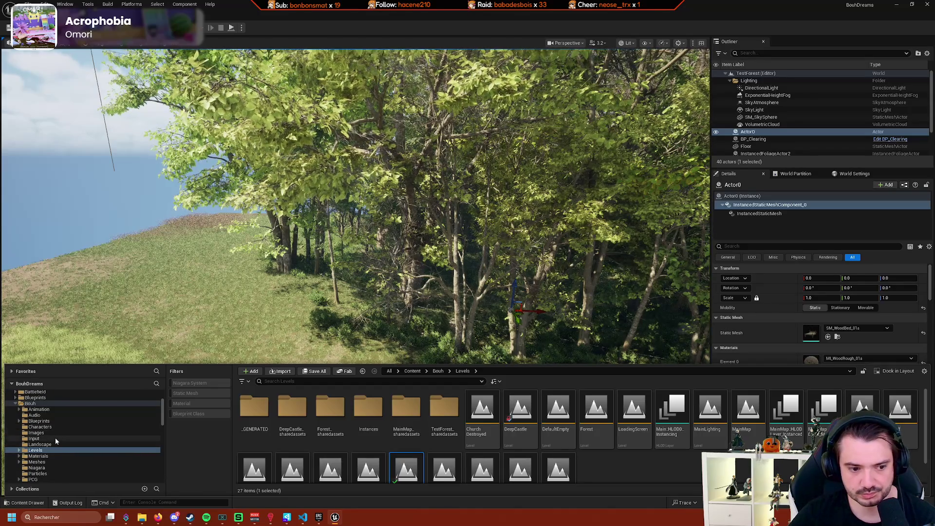
click(39, 421)
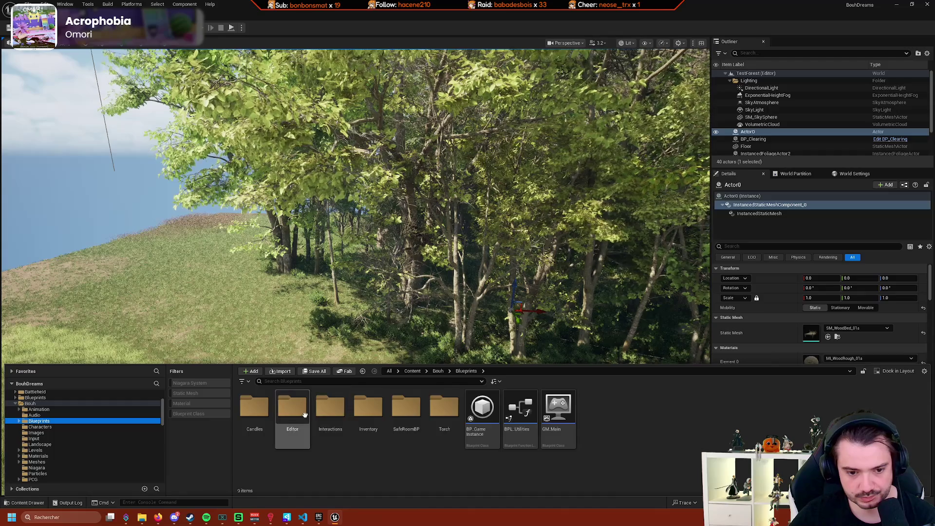
double_click(292, 407)
right_click(456, 439)
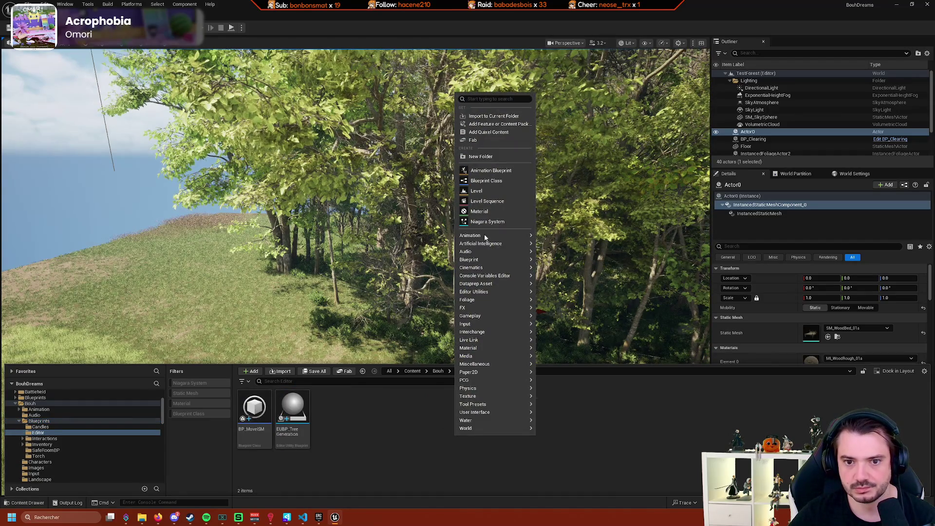
click(524, 184)
Search 'editor' in Pick Parent Class, try EditorUtilityActor and Actor, then cancel without creating anything.
text(e)
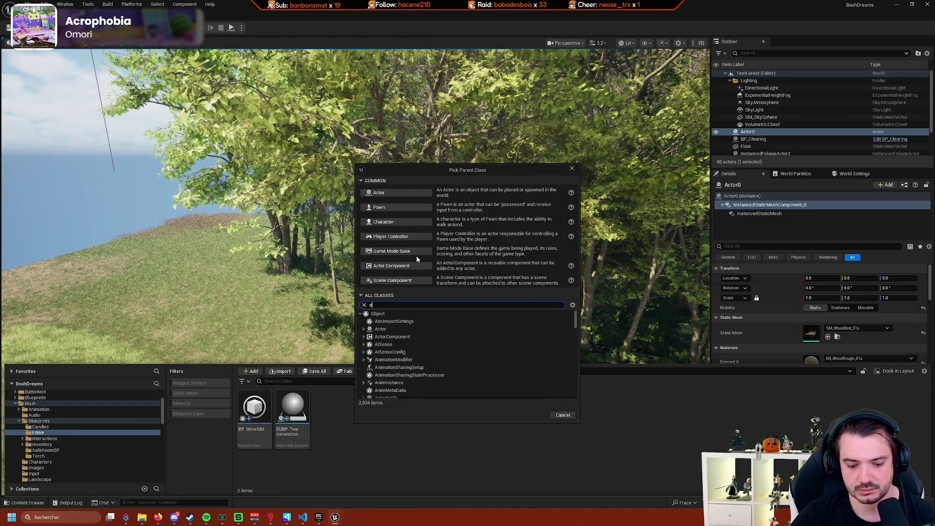
text(ditoracot)
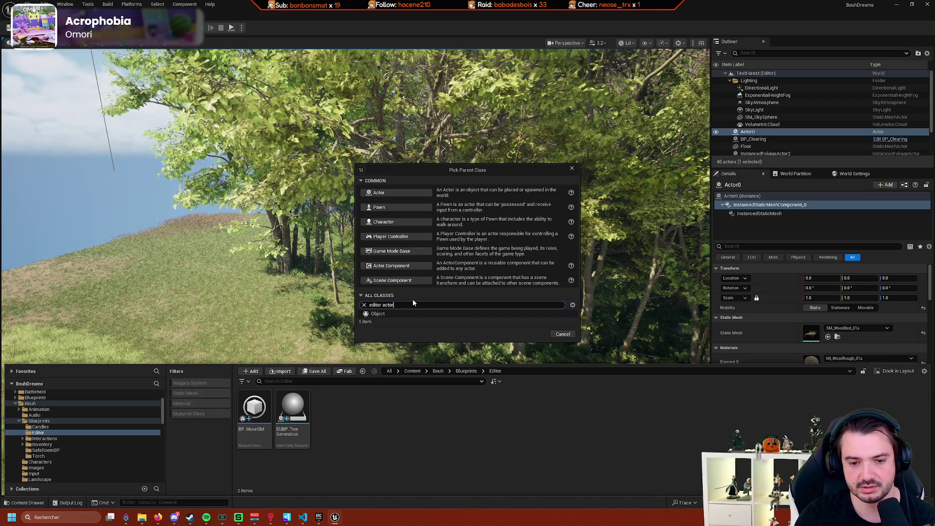
text(tor)
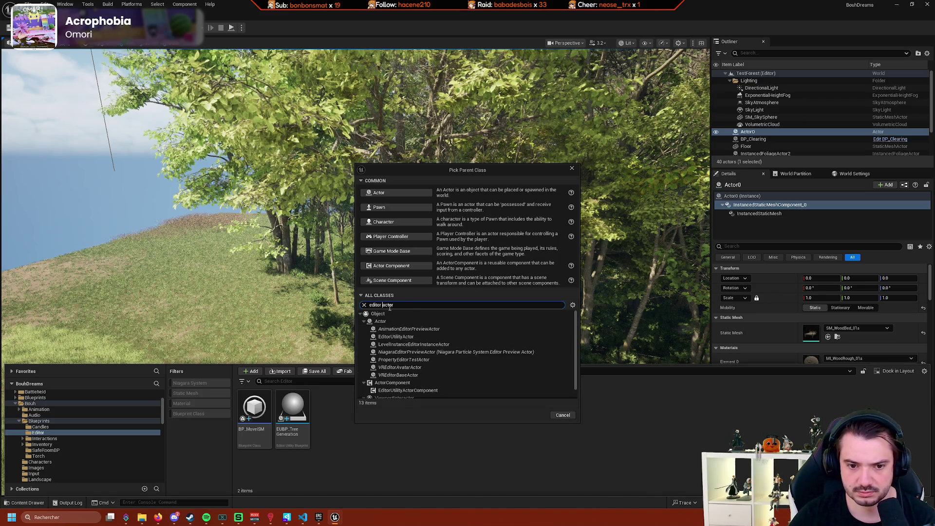
key(ctrl+Left)
key(BackSpace)
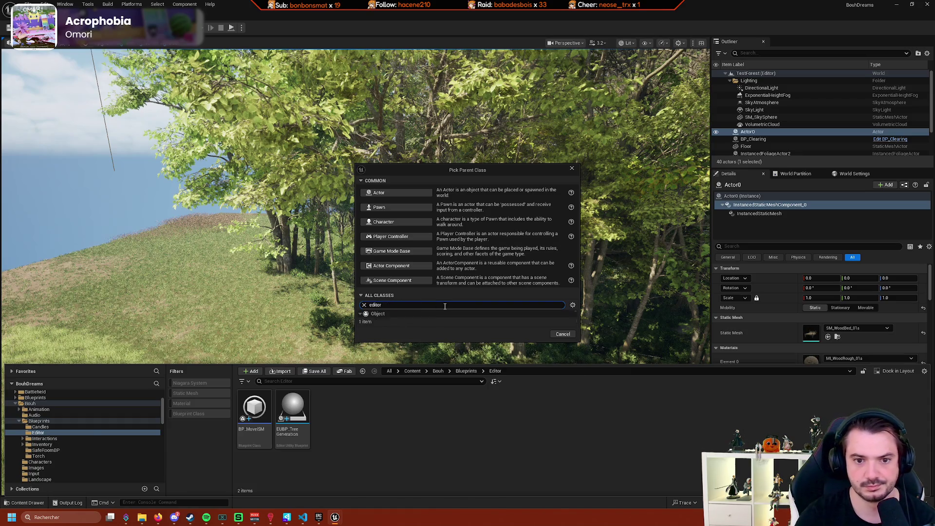
click(407, 352)
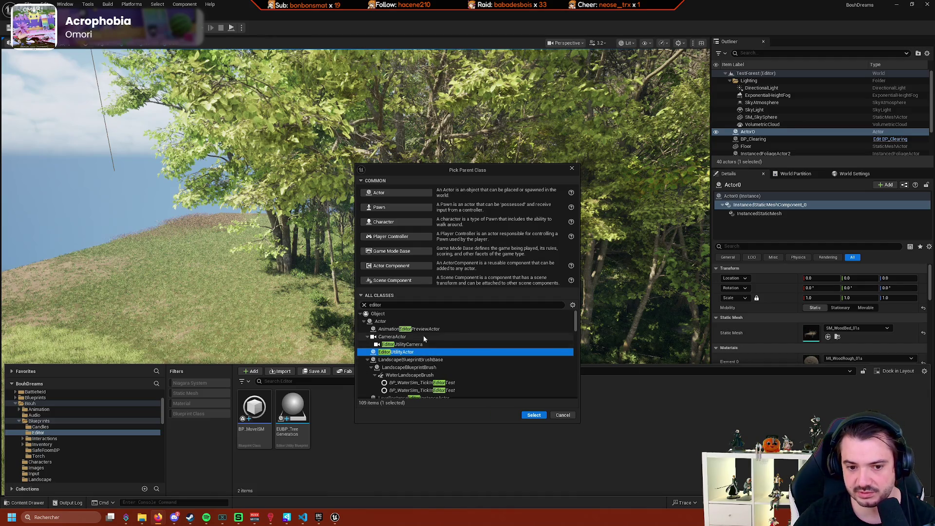
click(438, 322)
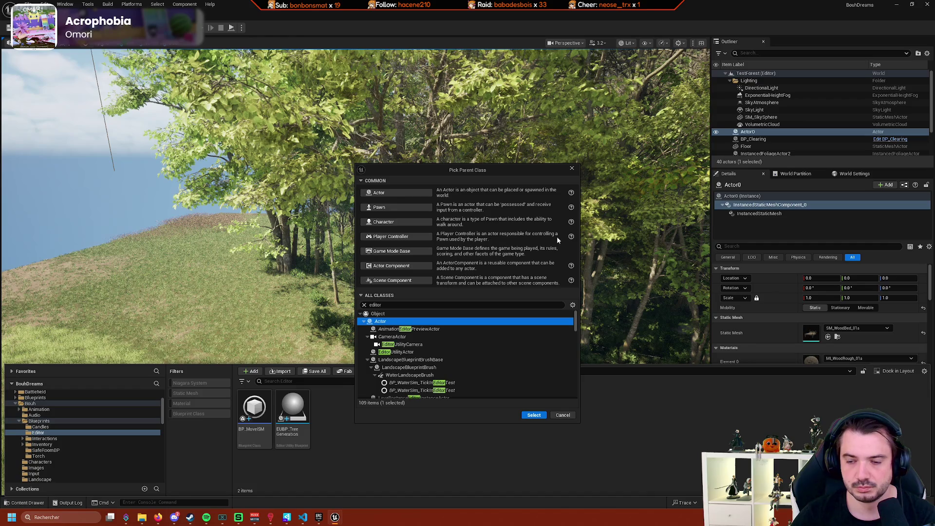
key(alt+Tab)
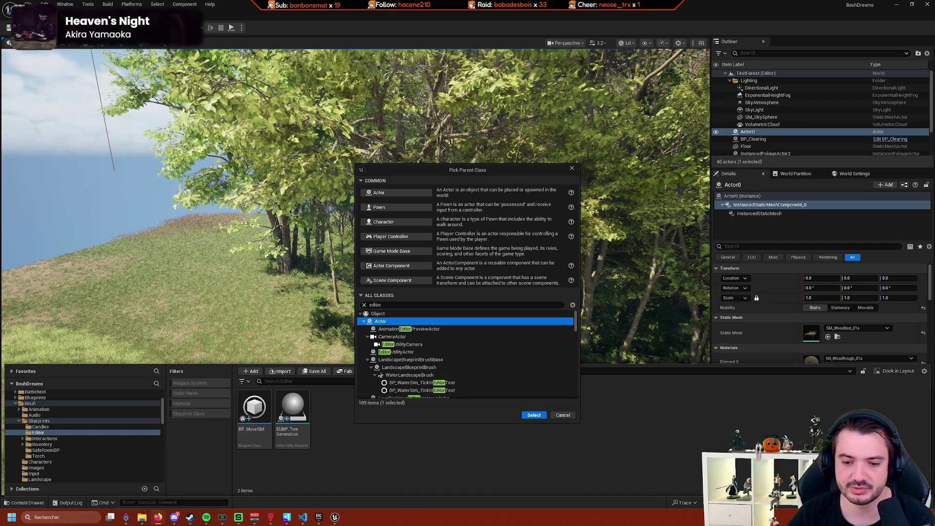
click(563, 415)
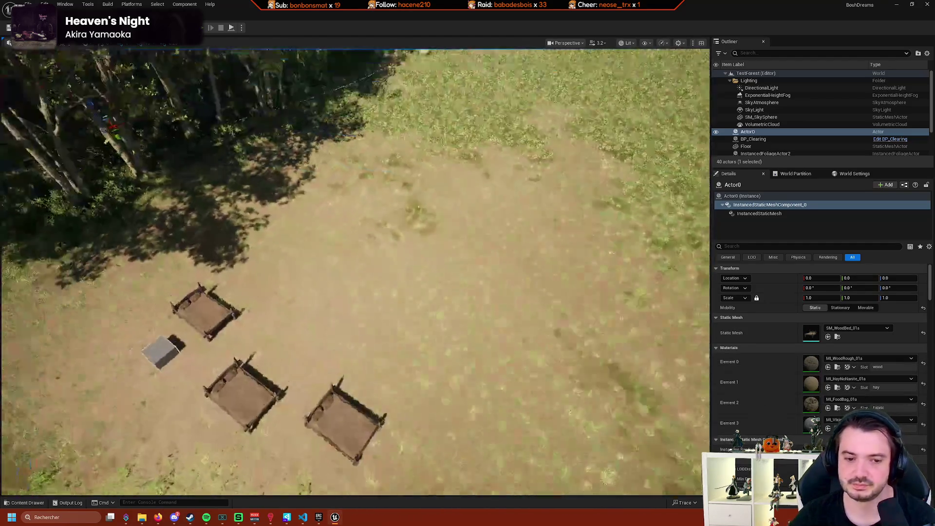
Frame the beds, jump the view to the forest, and select PCG_ForestBP in the Outliner.
key(f)
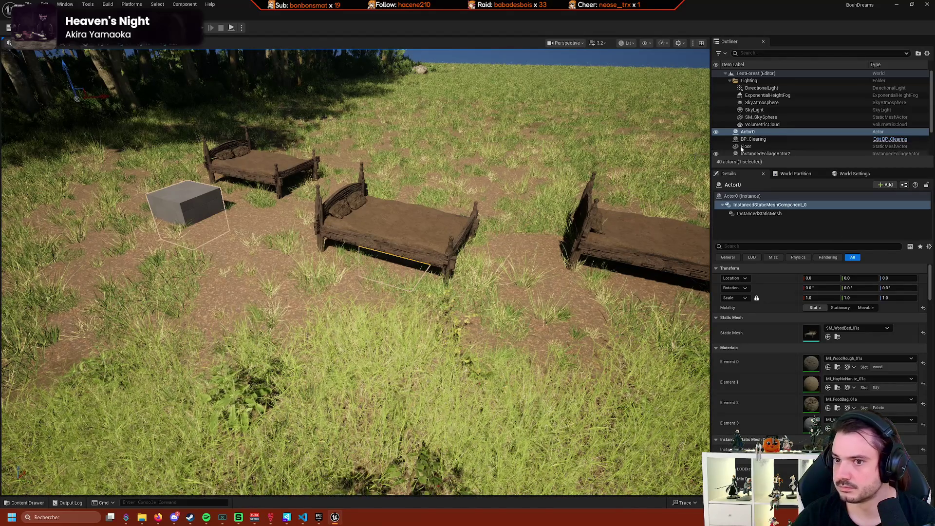
key(1)
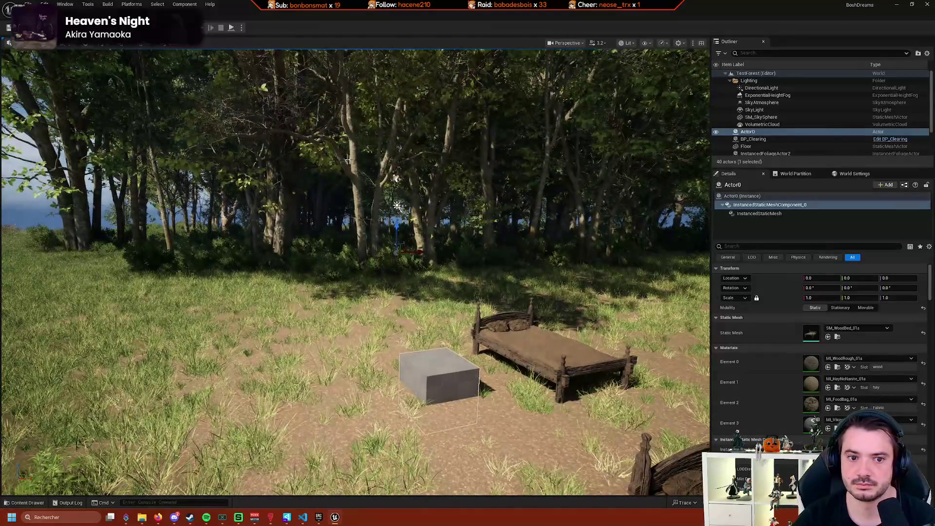
scroll(779, 127, down, 2)
click(755, 144)
Select PCG_ForestBP_PCGStamp, move it along X, and undo the move.
right_click(770, 145)
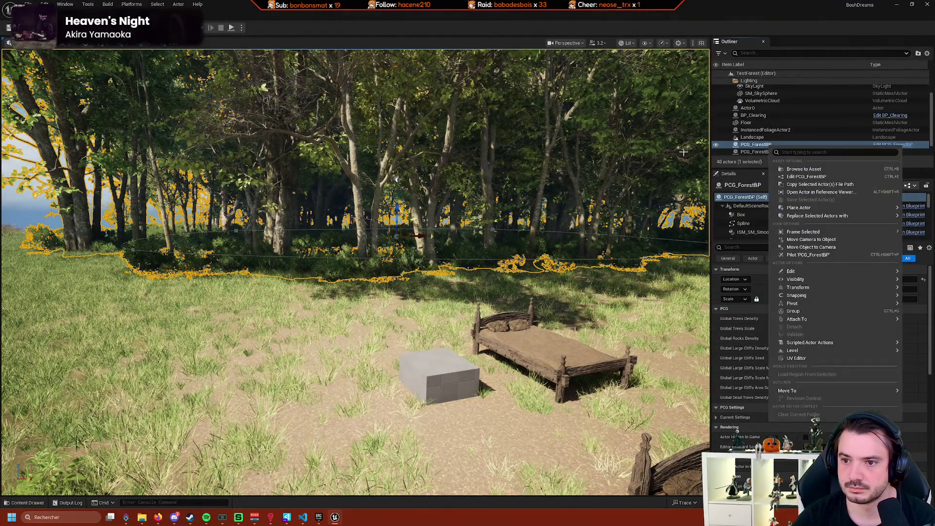
click(794, 129)
click(774, 151)
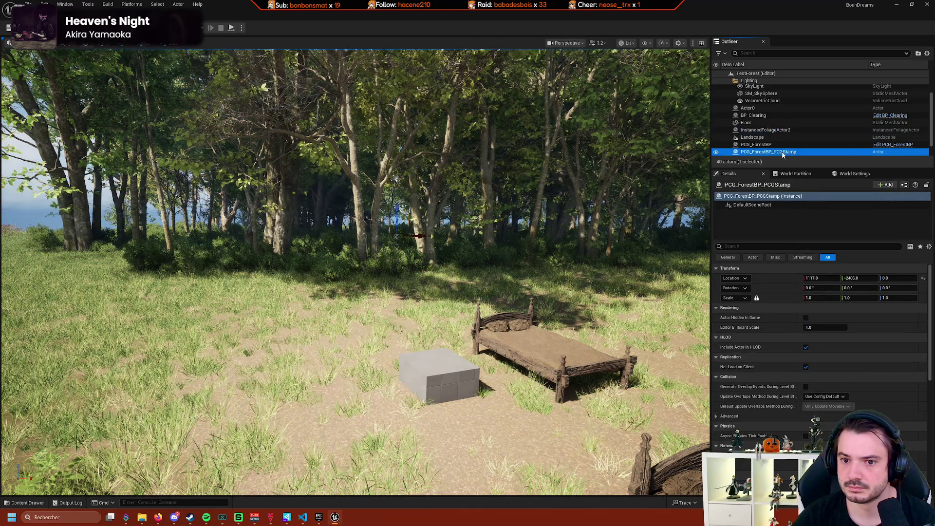
drag(418, 236, 612, 240)
key(Delete)
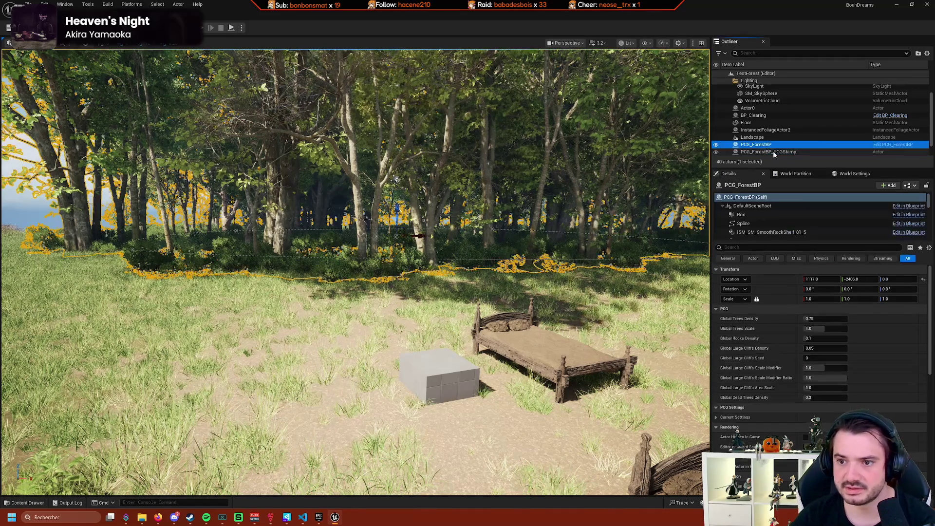
Select PCG_ForestBP's PCG_Forest component and regenerate the forest.
click(778, 144)
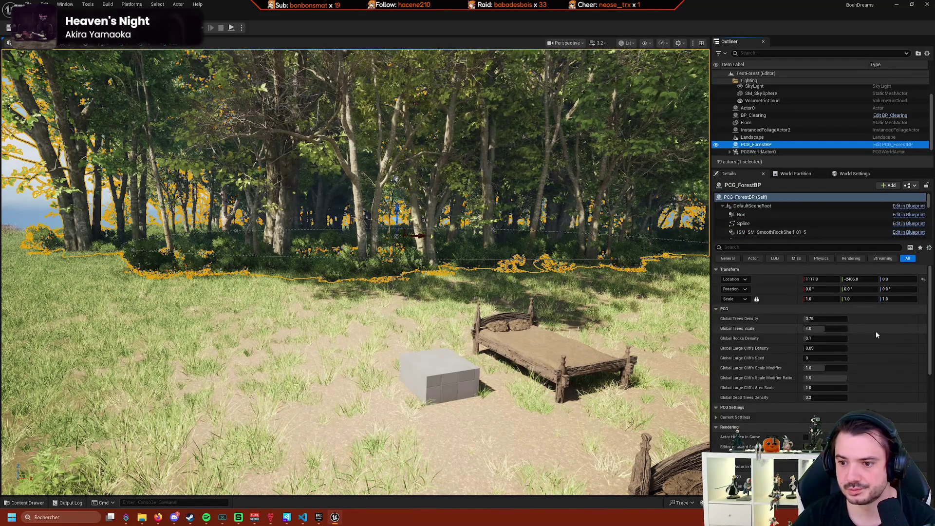
scroll(805, 232, down, 5)
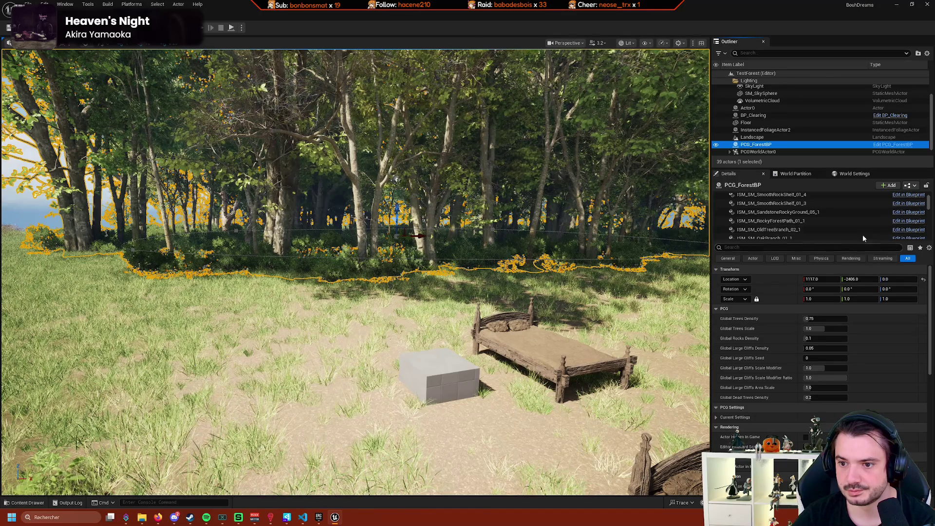
drag(929, 209, 929, 236)
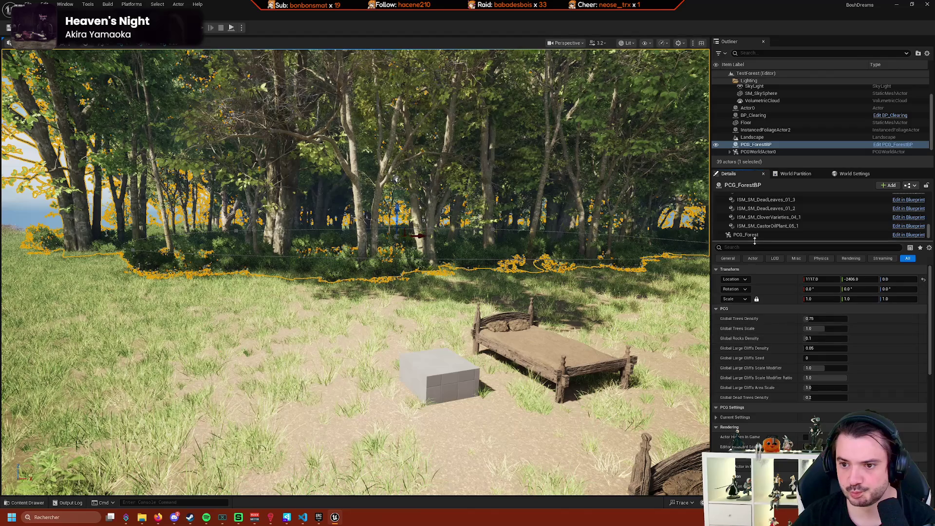
click(770, 236)
click(872, 357)
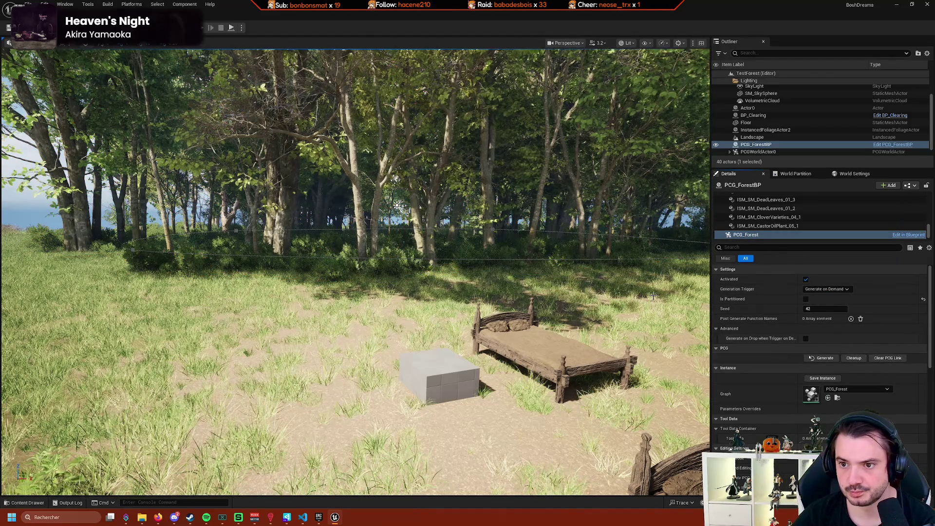
Select the regenerated stamp and try picking a single hornbeam tree instance inside the forest.
click(396, 179)
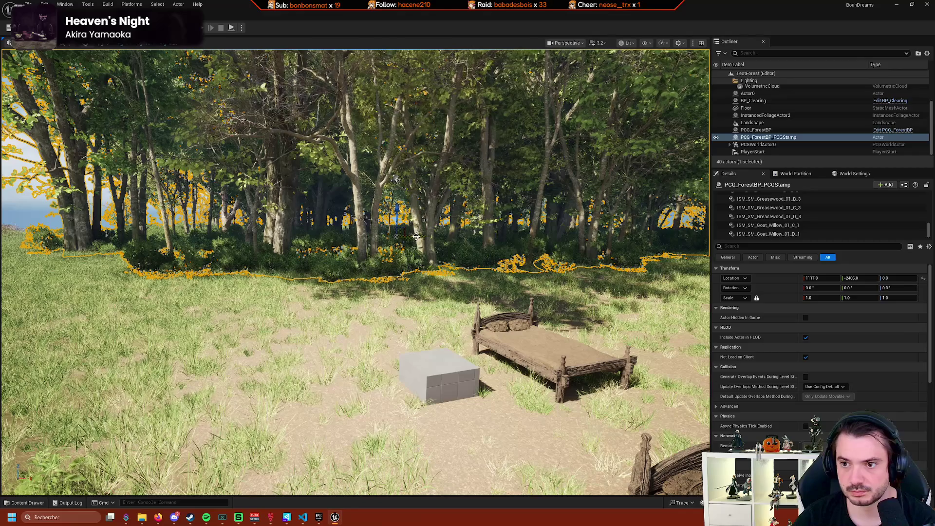
click(359, 237)
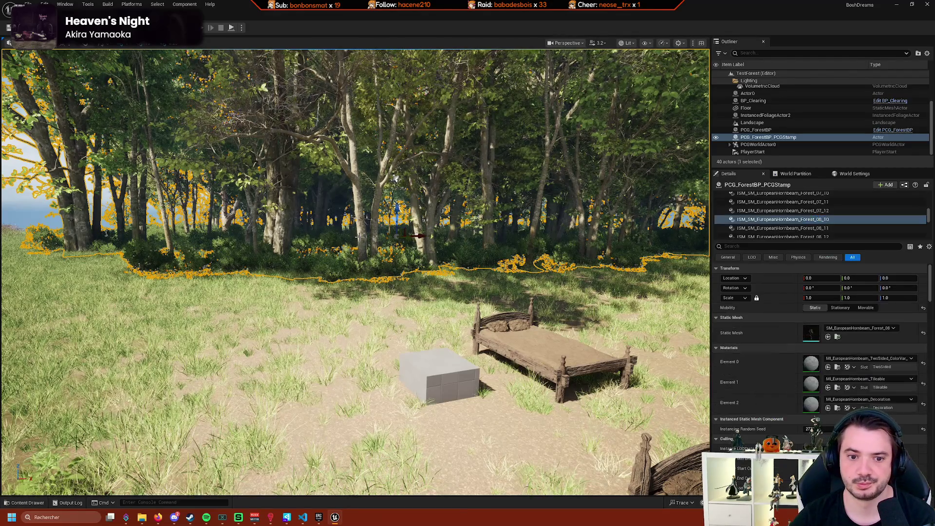
scroll(360, 237, down, 5)
mouse_move(356, 273)
mouse_down()
mouse_move(355, 243)
mouse_move(331, 233)
mouse_move(351, 219)
mouse_up()
click(414, 251)
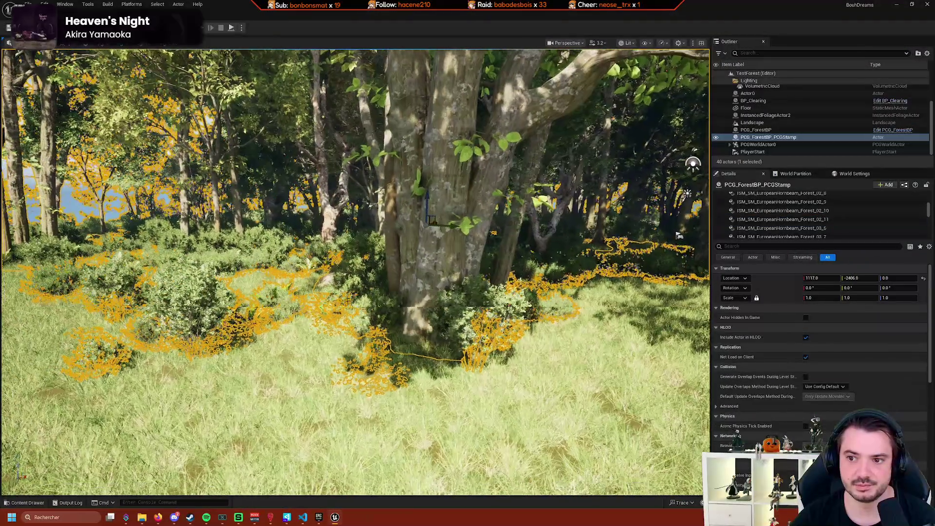
drag(415, 252, 356, 252)
Move a hornbeam tree instance near the clearing to Location Y 1310, then focus the PCG stamp actor.
click(435, 234)
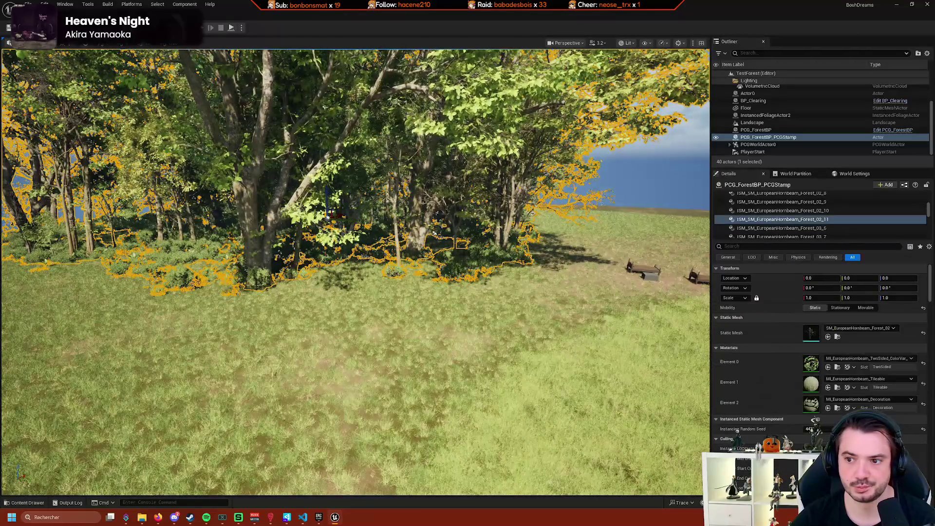
mouse_move(349, 220)
mouse_down()
mouse_move(418, 229)
mouse_move(389, 212)
mouse_move(385, 243)
mouse_up()
click(379, 243)
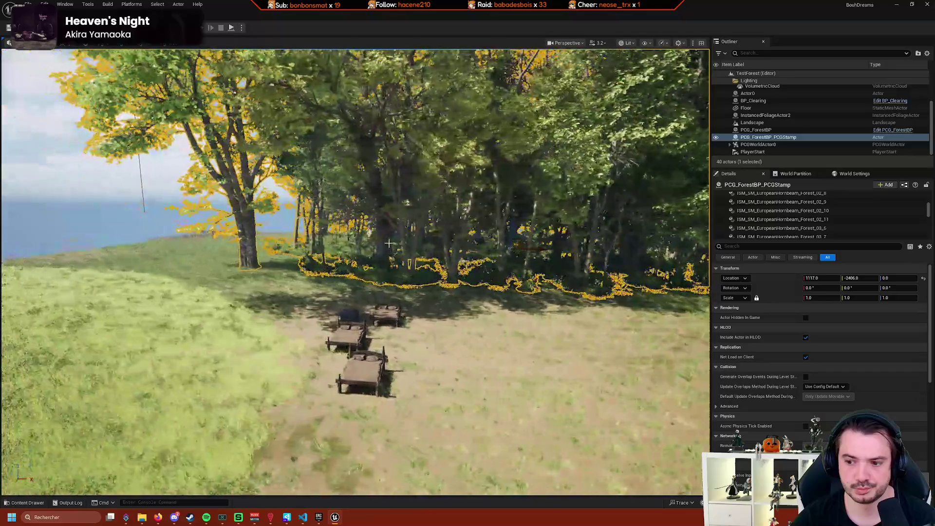
click(385, 243)
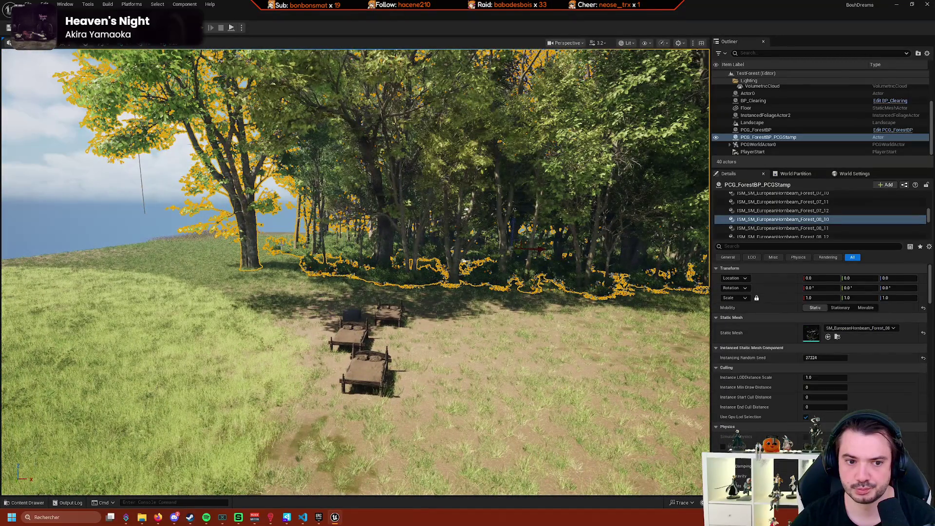
click(368, 250)
scroll(368, 256, up, 2)
double_click(781, 138)
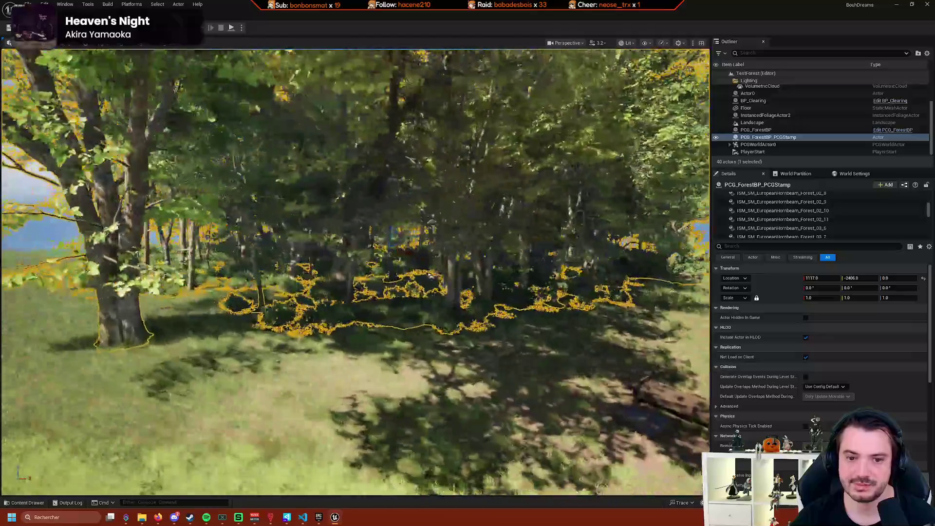
right_click(781, 139)
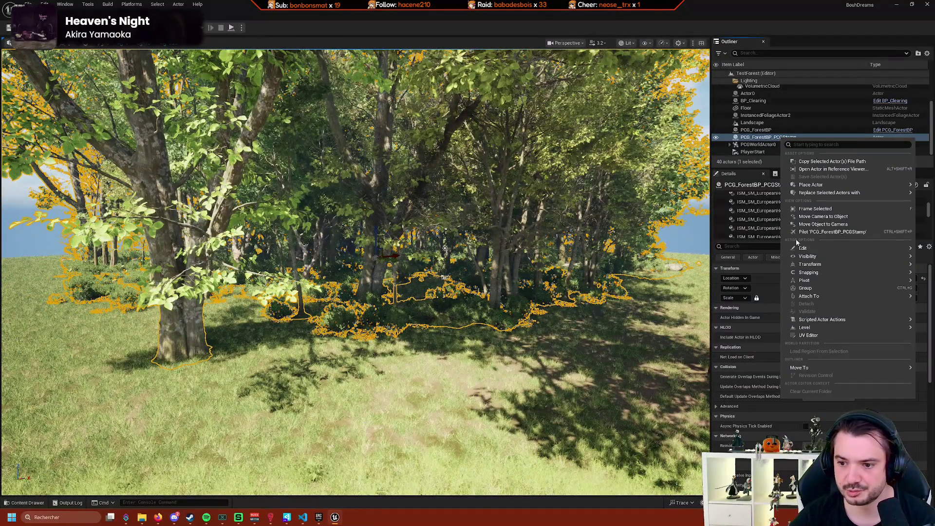
mouse_move(828, 280)
mouse_move(823, 249)
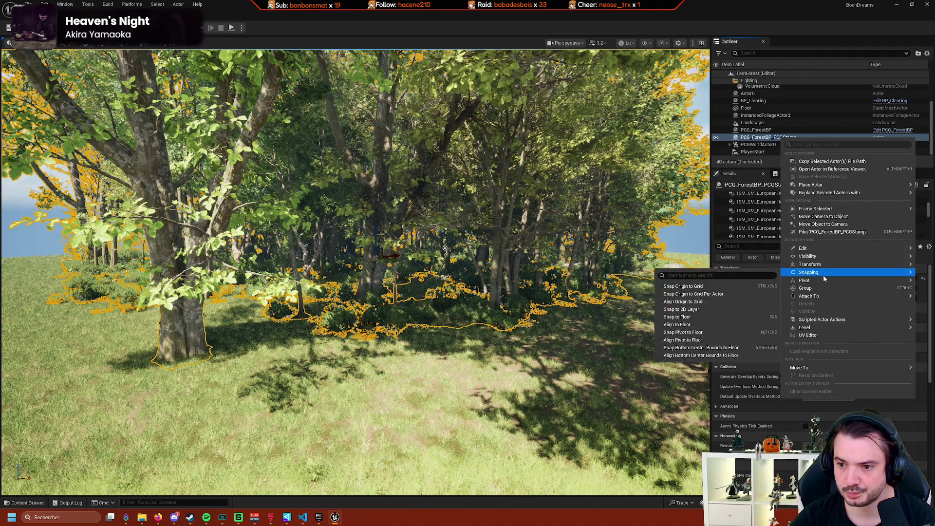
mouse_move(825, 328)
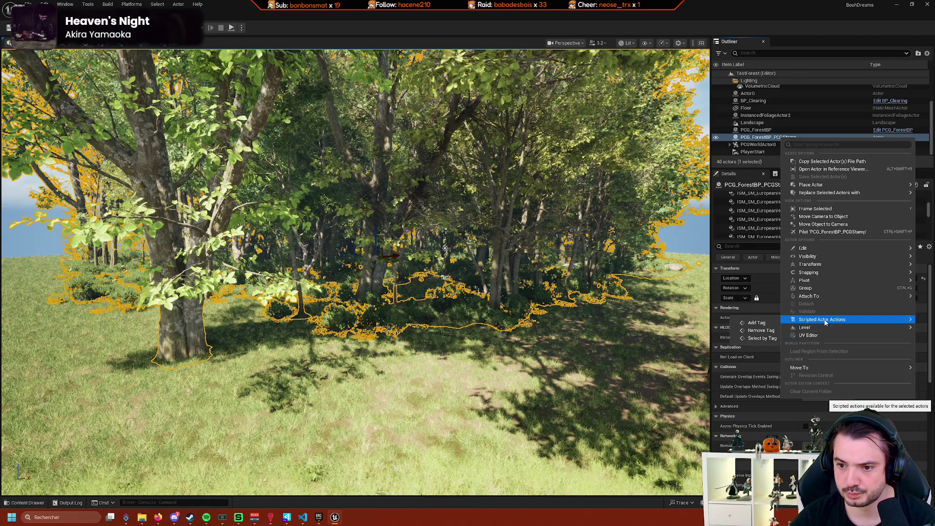
mouse_move(831, 296)
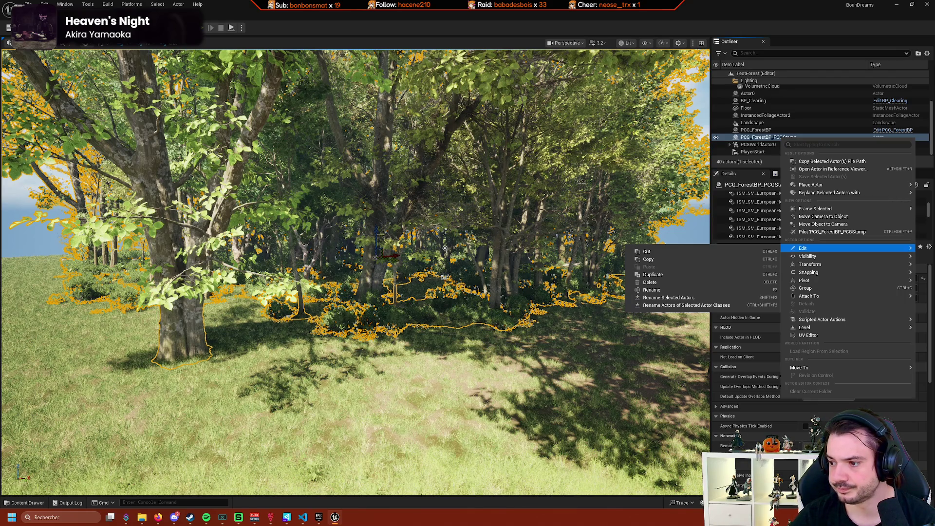
key(Escape)
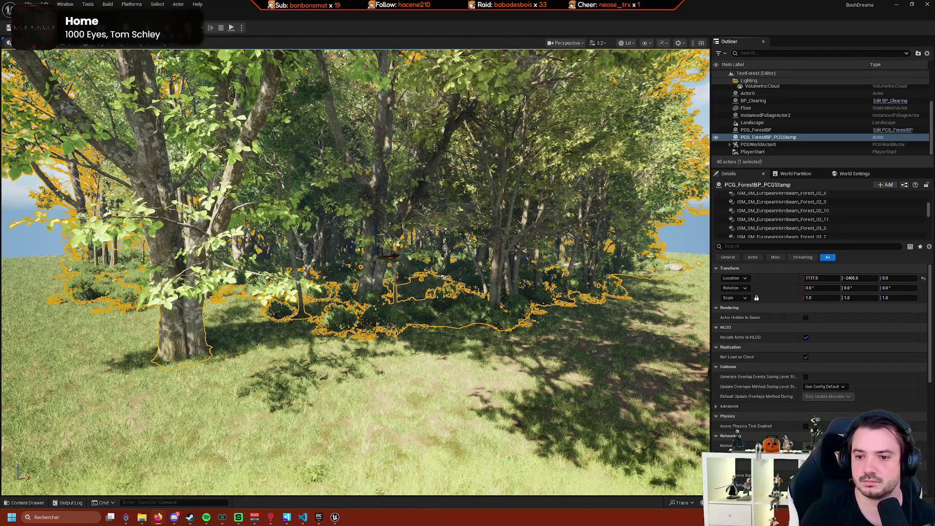
Select Actor0 and its InstancedStaticMeshComponent_0, then pick the right and left beds as single instances.
mouse_move(484, 329)
mouse_down()
mouse_move(482, 311)
mouse_move(477, 345)
mouse_up()
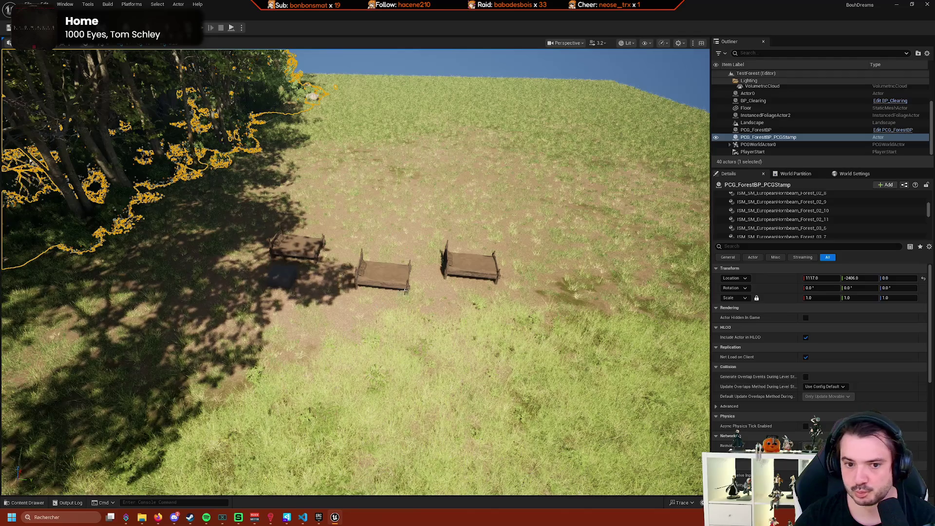
click(392, 281)
click(395, 280)
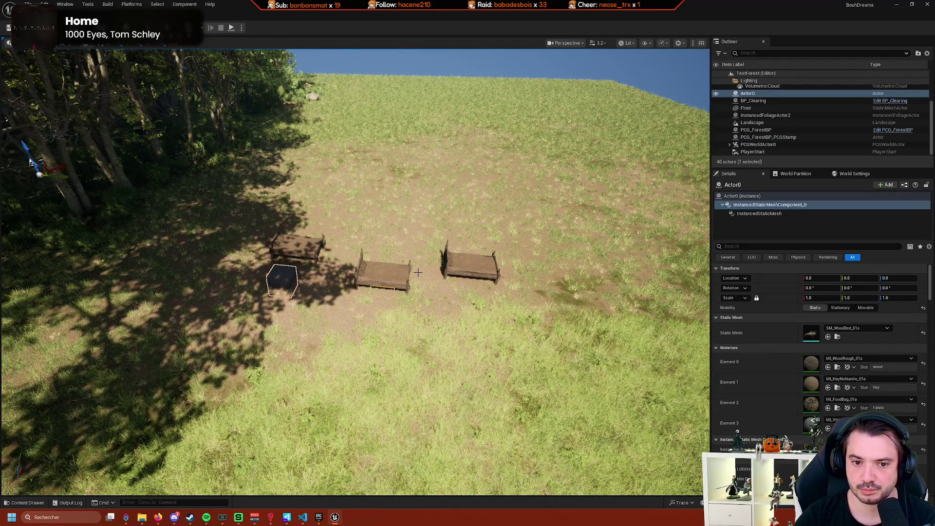
drag(418, 272, 556, 276)
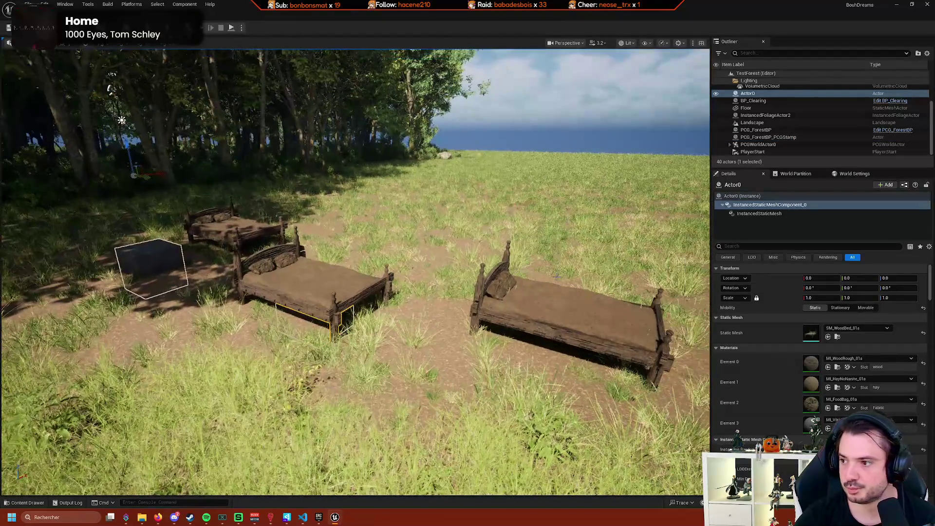
click(581, 305)
drag(581, 306, 419, 312)
click(146, 299)
click(152, 292)
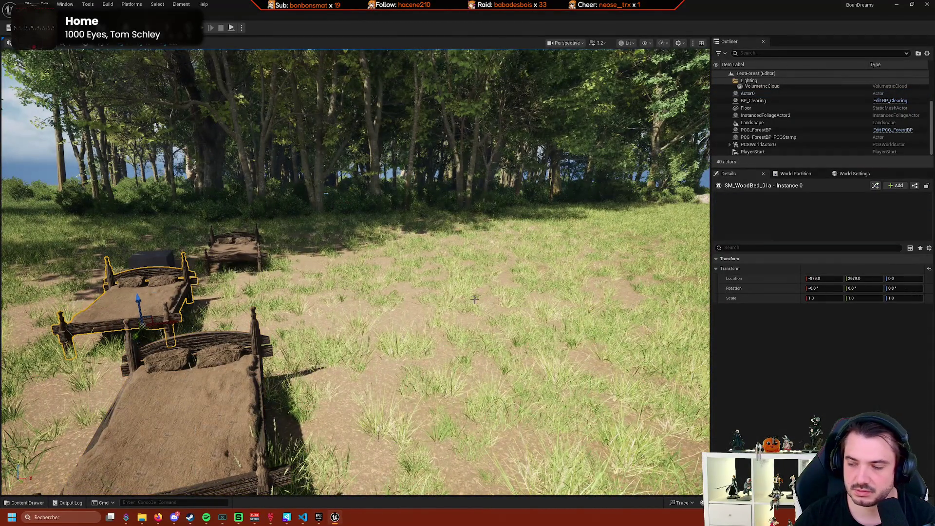
Slide the left bed along X, then pick the middle bed and finally the whole Actor0.
drag(355, 273, 370, 273)
mouse_move(282, 297)
mouse_down()
mouse_move(479, 323)
mouse_move(448, 350)
mouse_up()
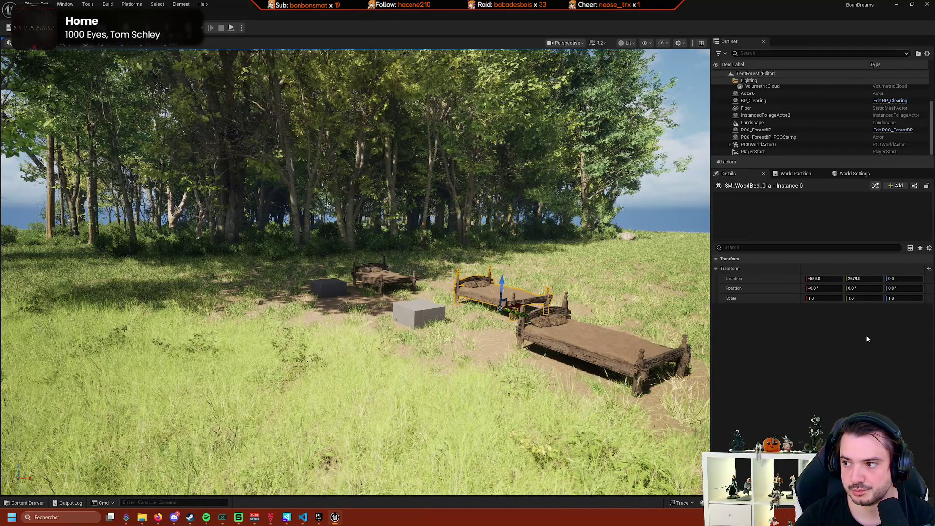
mouse_move(668, 326)
mouse_down()
mouse_move(648, 341)
mouse_move(574, 283)
mouse_move(546, 250)
mouse_move(584, 253)
mouse_move(569, 229)
mouse_up()
click(546, 250)
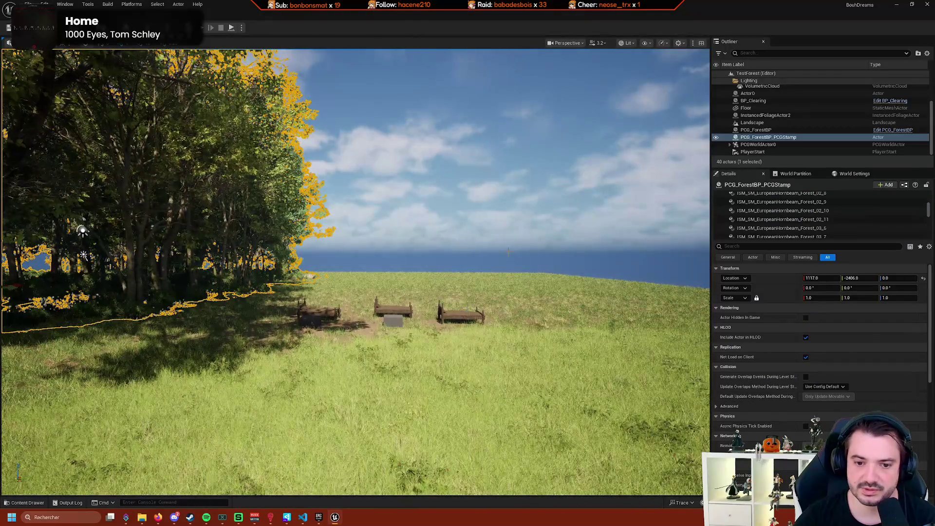
click(392, 309)
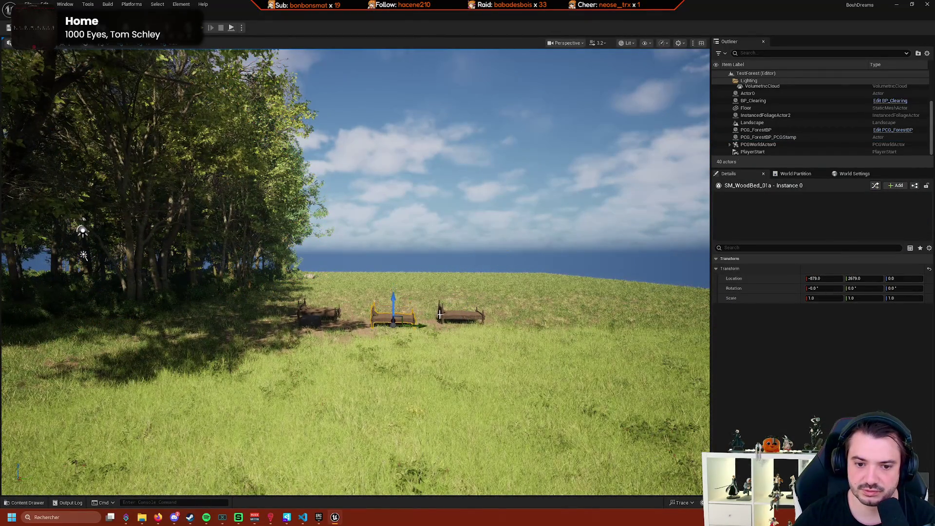
drag(393, 309, 374, 292)
mouse_move(278, 229)
mouse_down()
mouse_move(293, 273)
mouse_move(335, 193)
mouse_move(321, 229)
mouse_move(299, 205)
mouse_up()
click(312, 293)
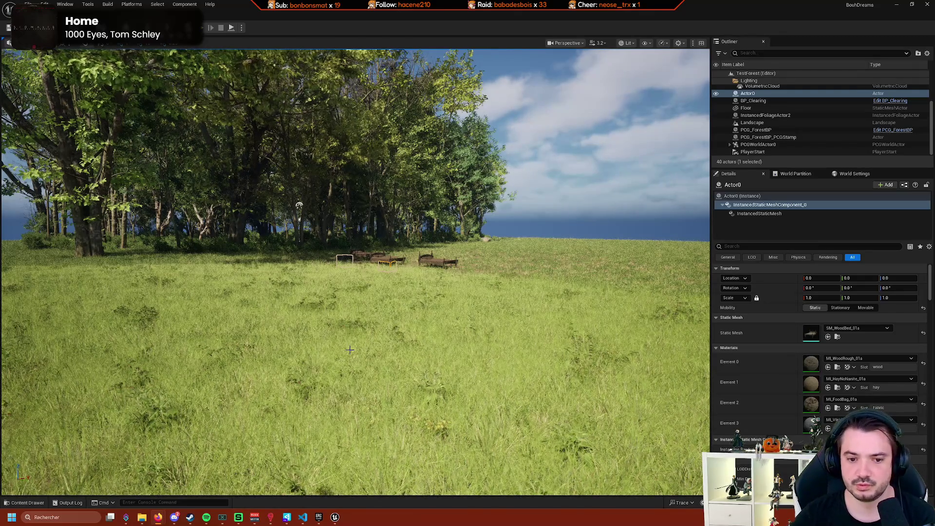
Select PCG_ForestBP_PCGStamp and browse its ISM components, e.g. ISM_SM_MossyRocks_02_1 with Cast Shadow enabled.
key(f)
click(742, 195)
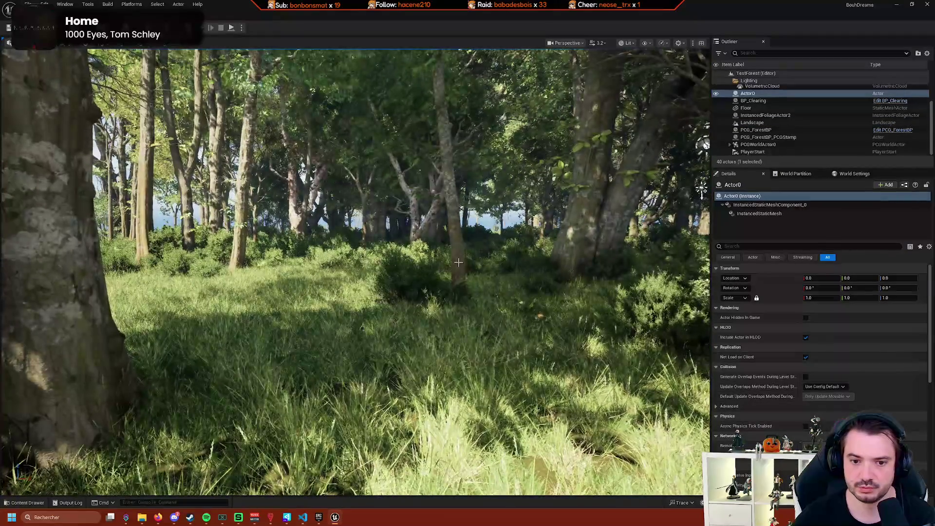
click(239, 306)
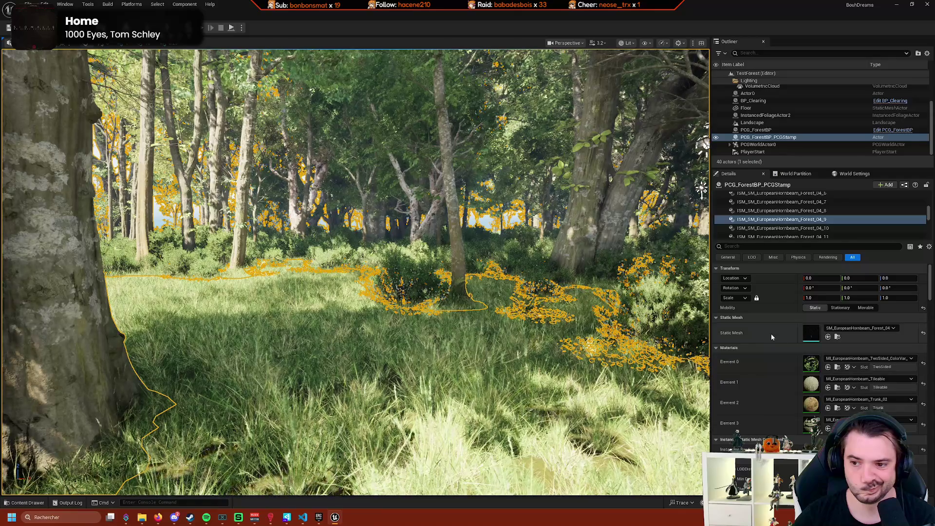
scroll(771, 333, down, 3)
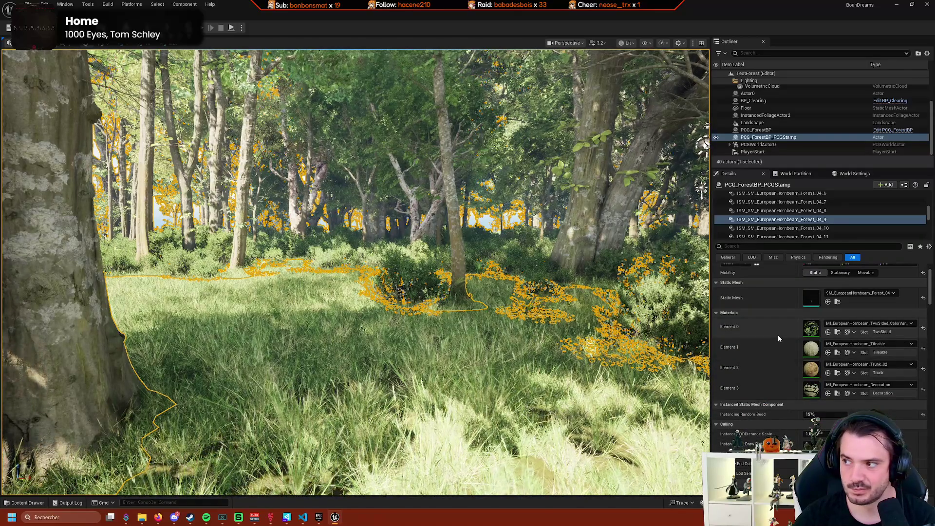
scroll(778, 335, down, 5)
scroll(778, 336, down, 6)
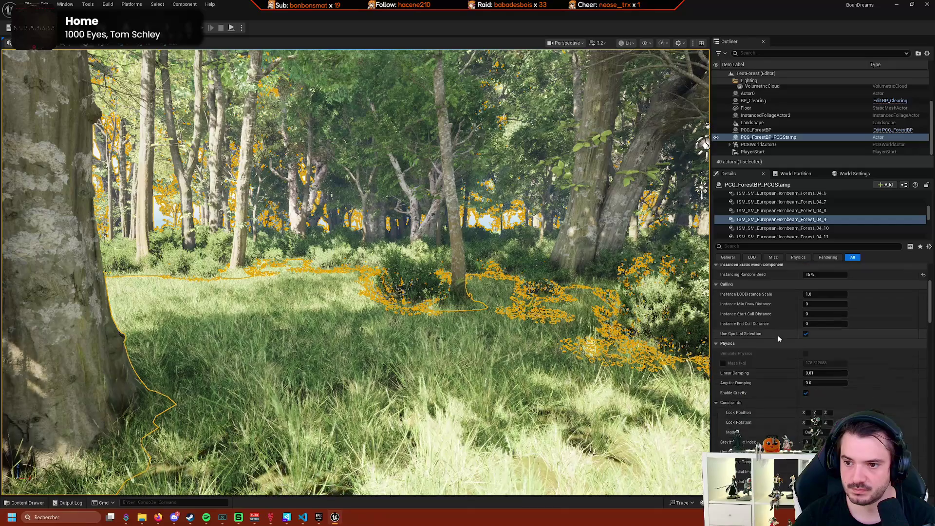
scroll(796, 219, up, 10)
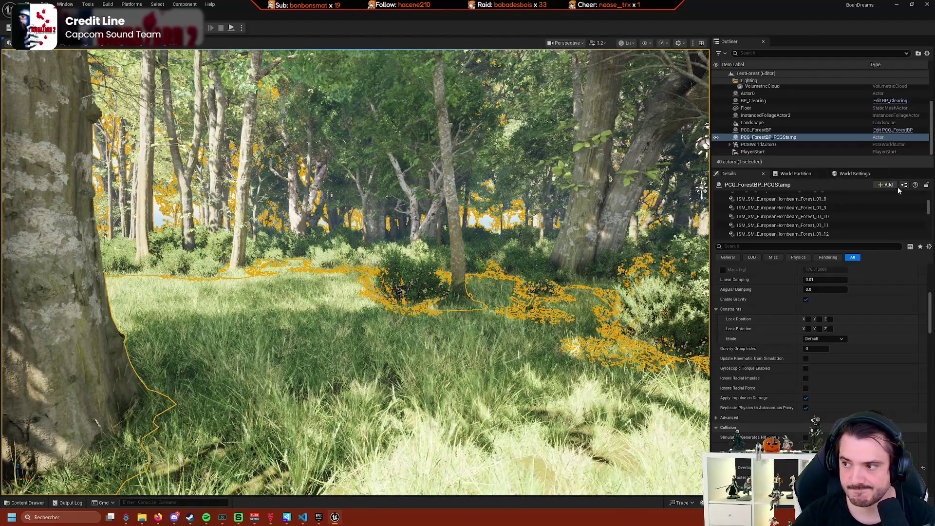
scroll(781, 329, down, 3)
scroll(787, 335, down, 8)
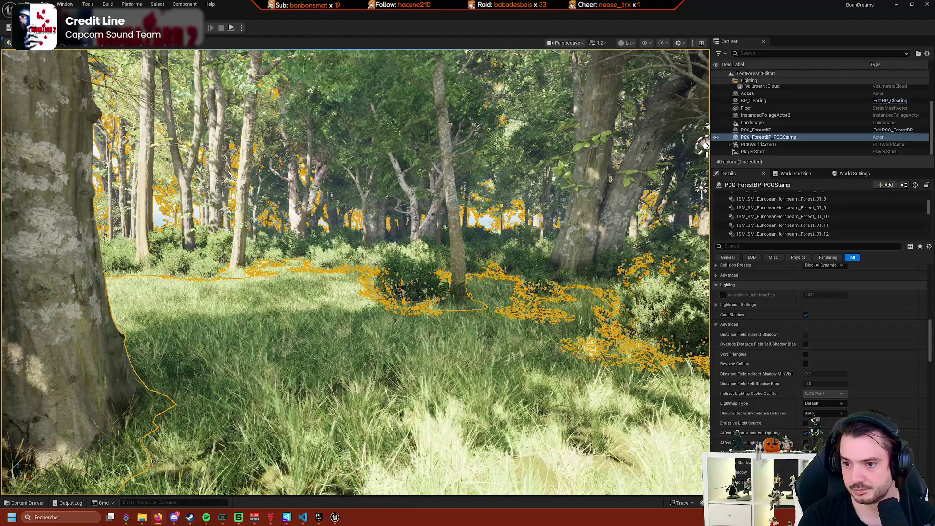
scroll(816, 216, up, 10)
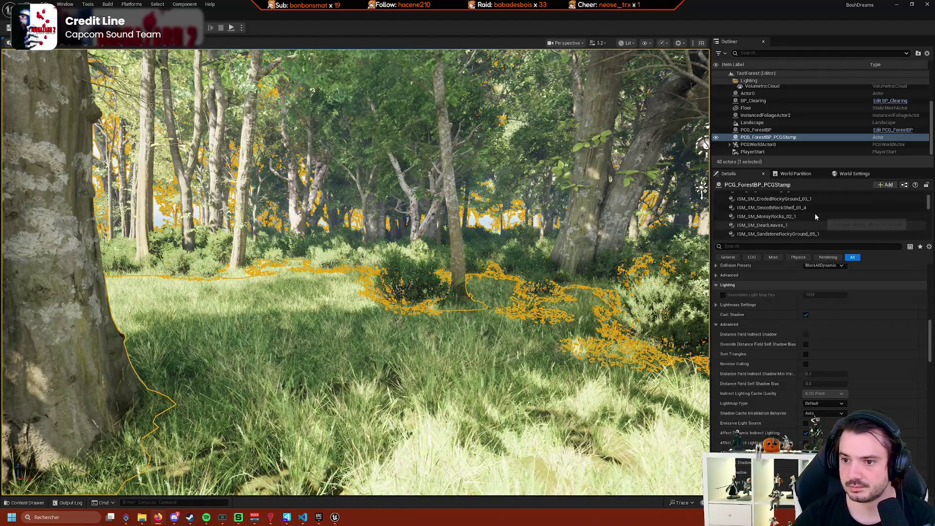
Enlarge the stamp's Details component list and snip the ISM entries with Win+Shift+S.
key(super+shift+s)
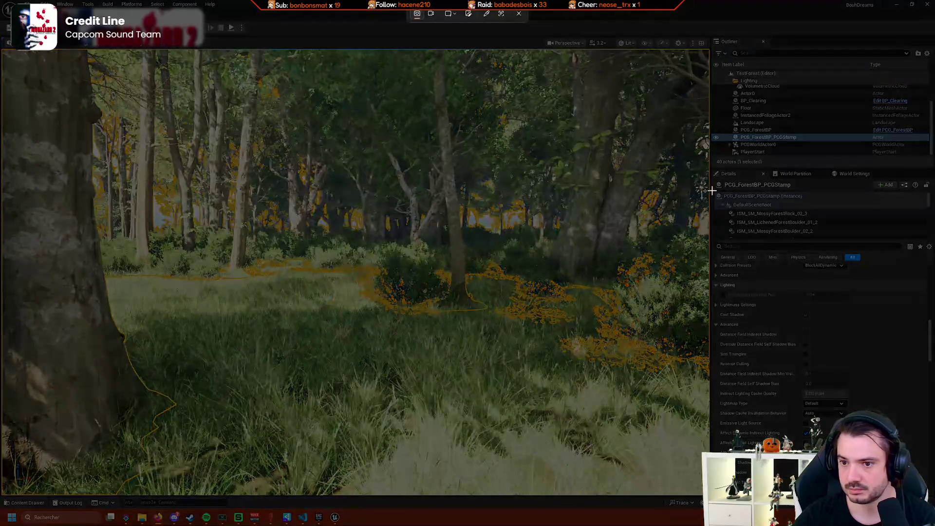
key(Escape)
drag(768, 240, 776, 335)
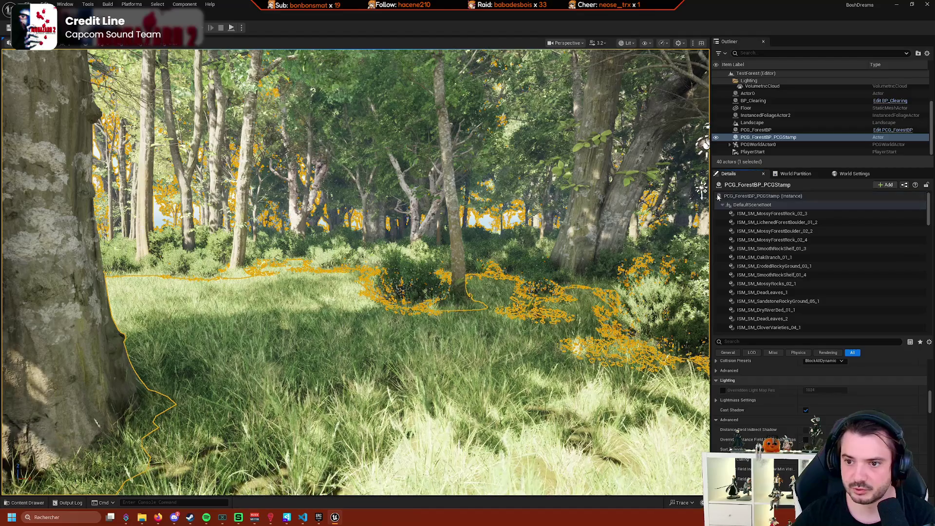
key(super+shift+s)
drag(713, 187, 865, 335)
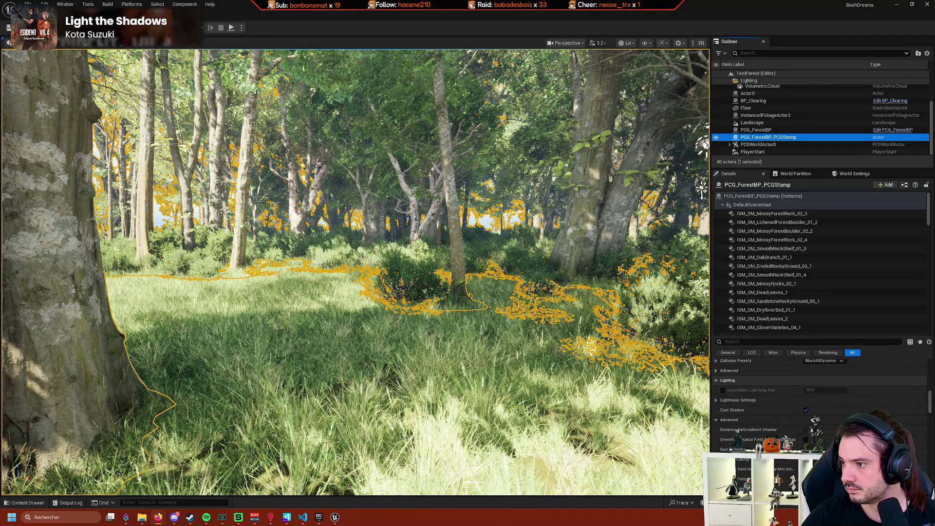
Create an Actor-based Blueprint named BP_ISMActor in the Blueprints/Editor folder and open it.
click(24, 503)
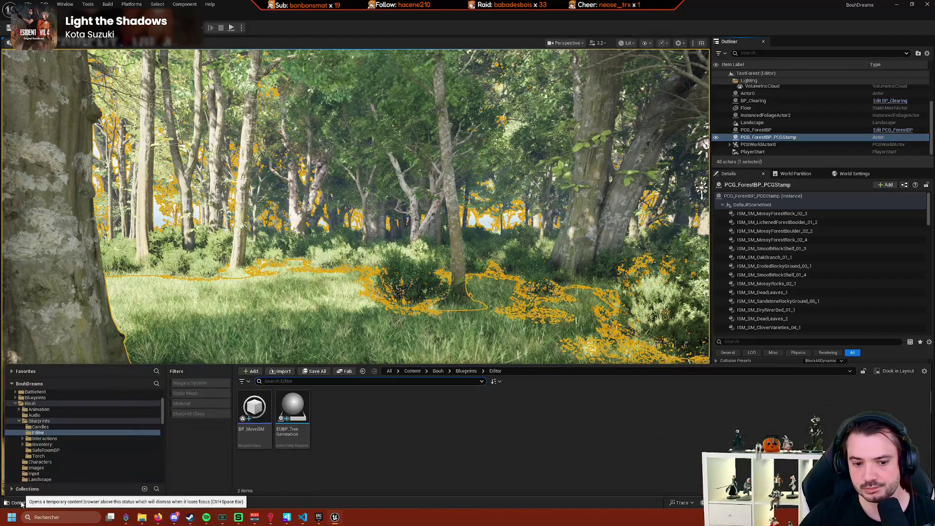
click(383, 447)
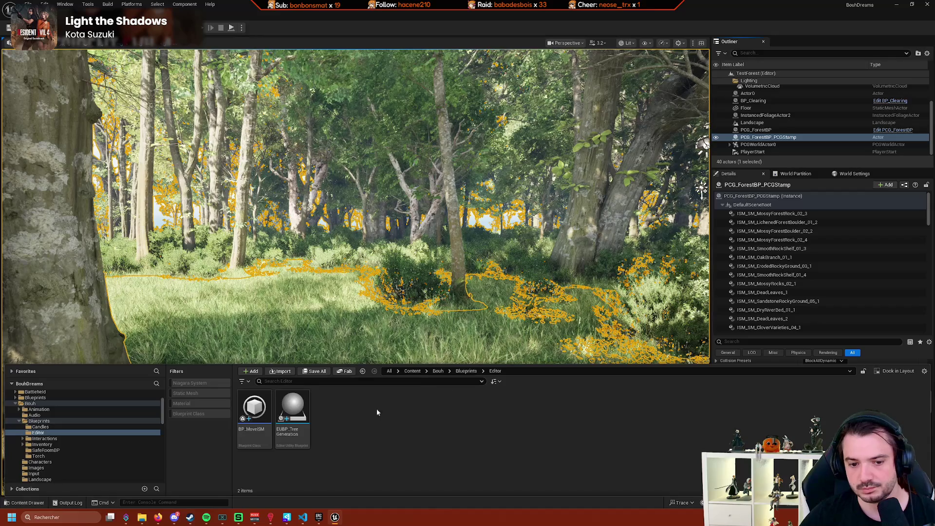
right_click(417, 423)
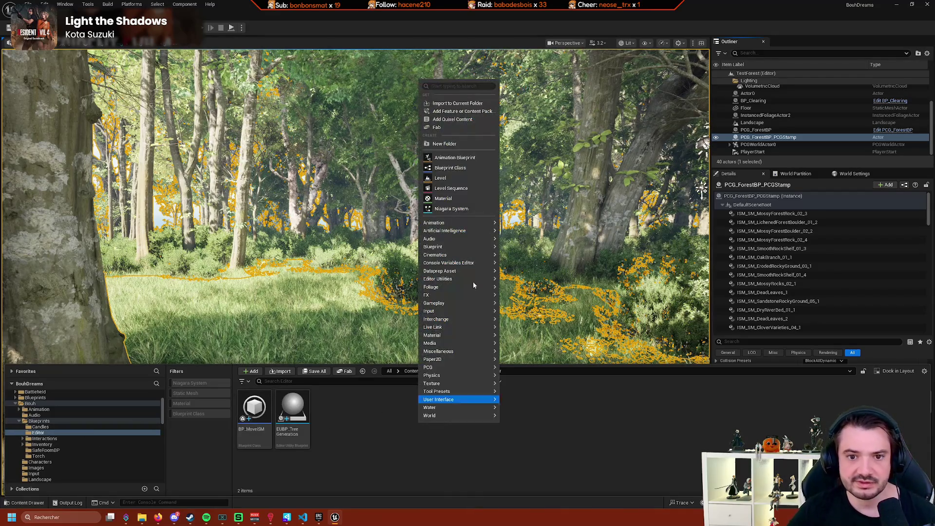
click(446, 168)
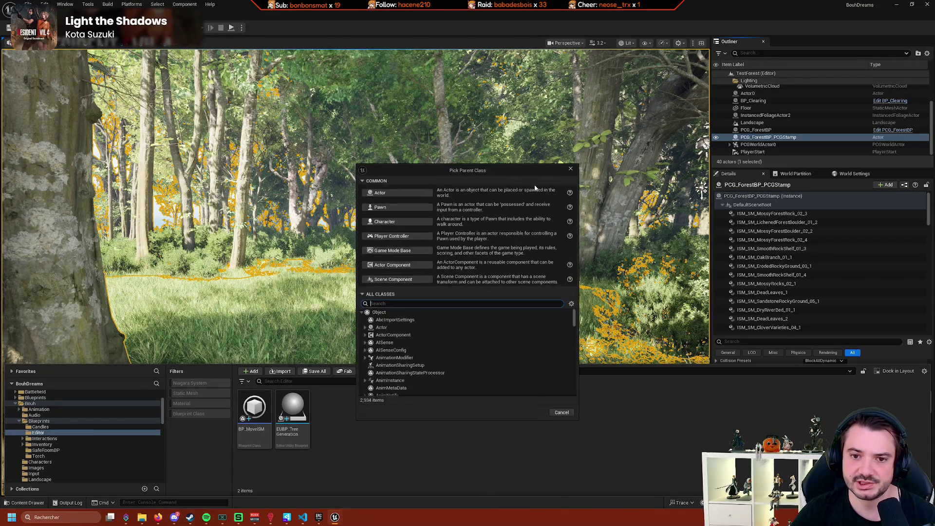
click(408, 194)
text(BP)
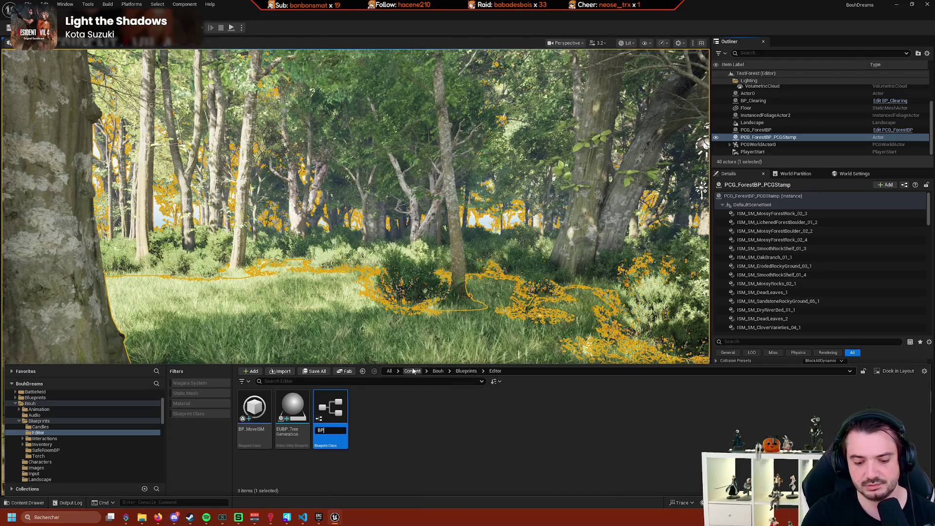
text(_)
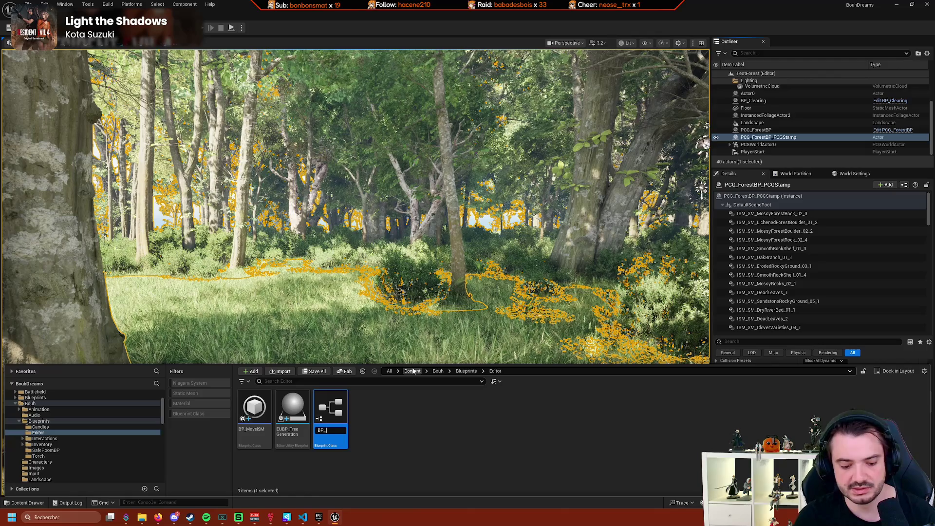
text(ISMActor)
key(Return)
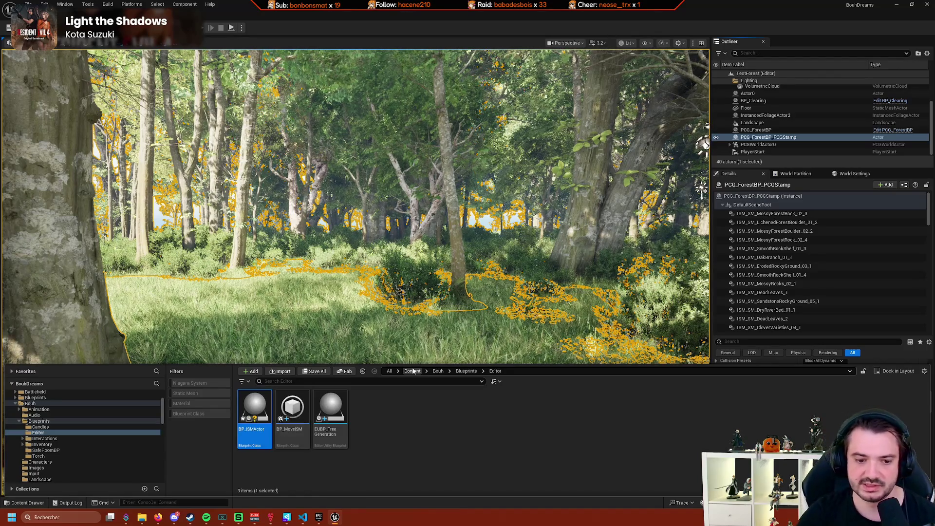
double_click(254, 412)
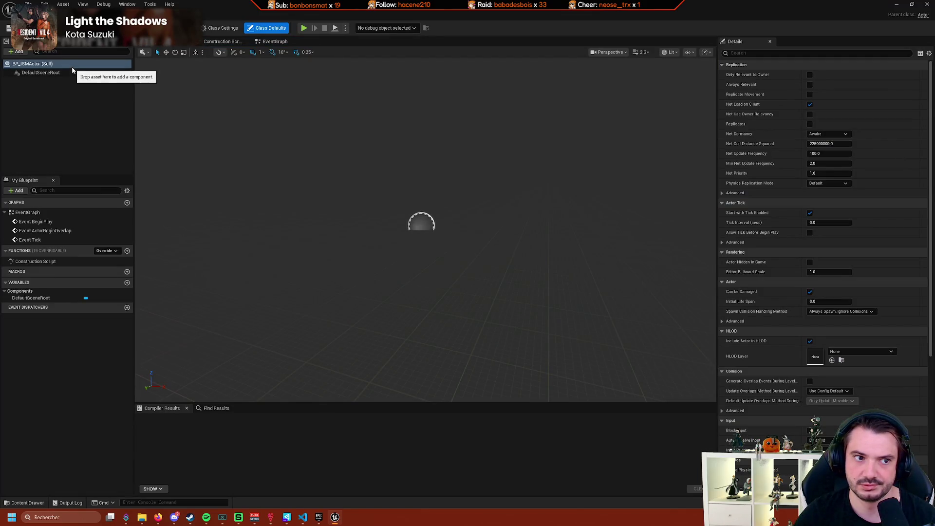
Search 'select' from the Construction Script exec pin and browse the matching action groups.
click(222, 42)
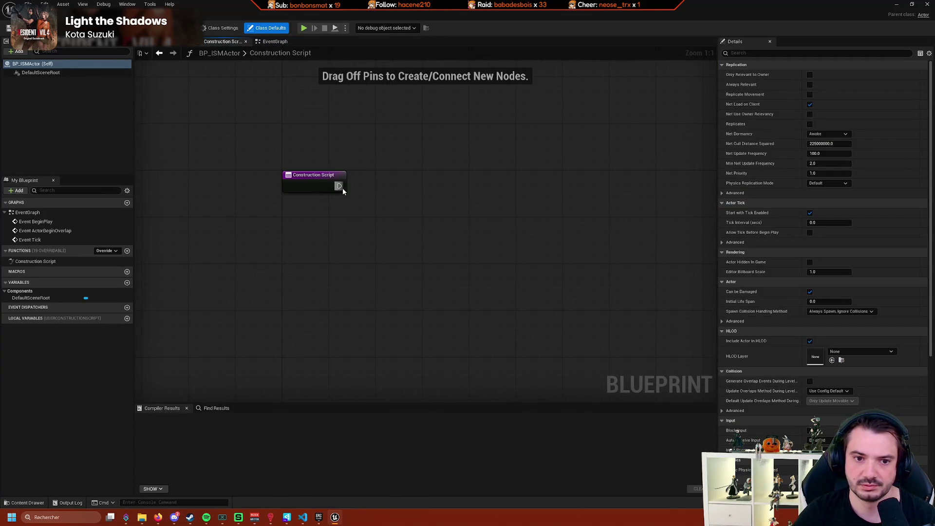
drag(339, 186, 437, 222)
text(select)
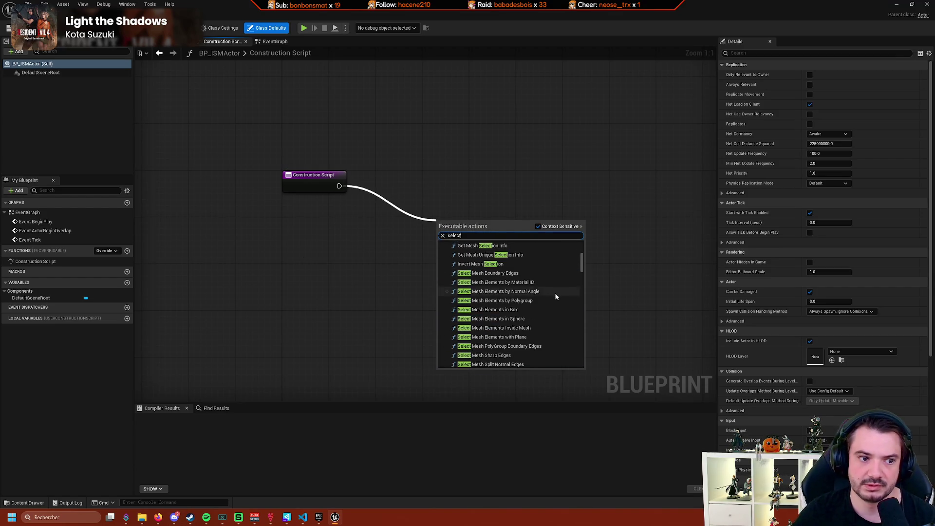
scroll(526, 282, up, 2)
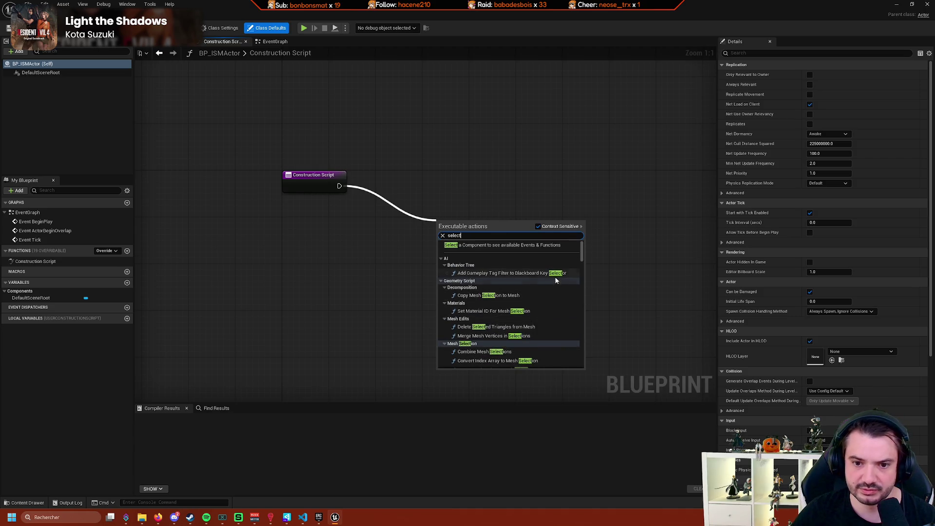
scroll(550, 278, up, 2)
scroll(569, 277, down, 10)
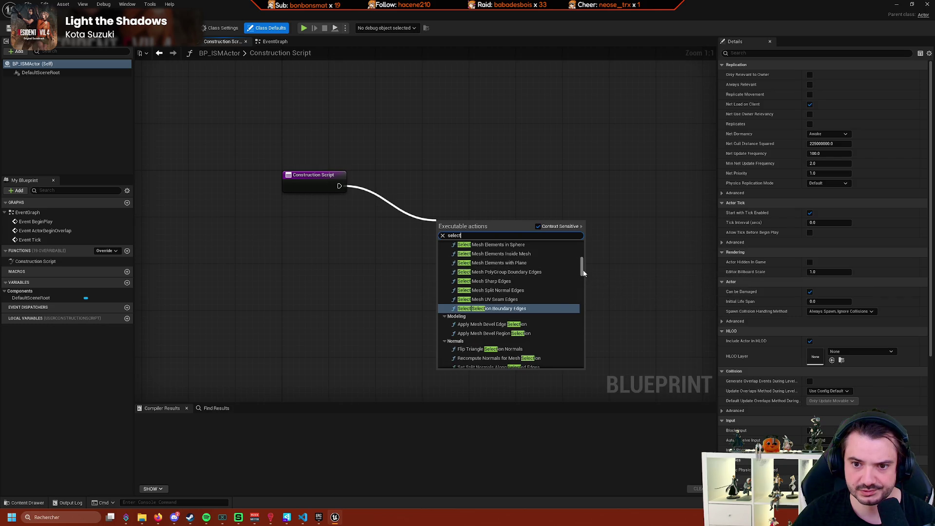
drag(582, 266, 581, 312)
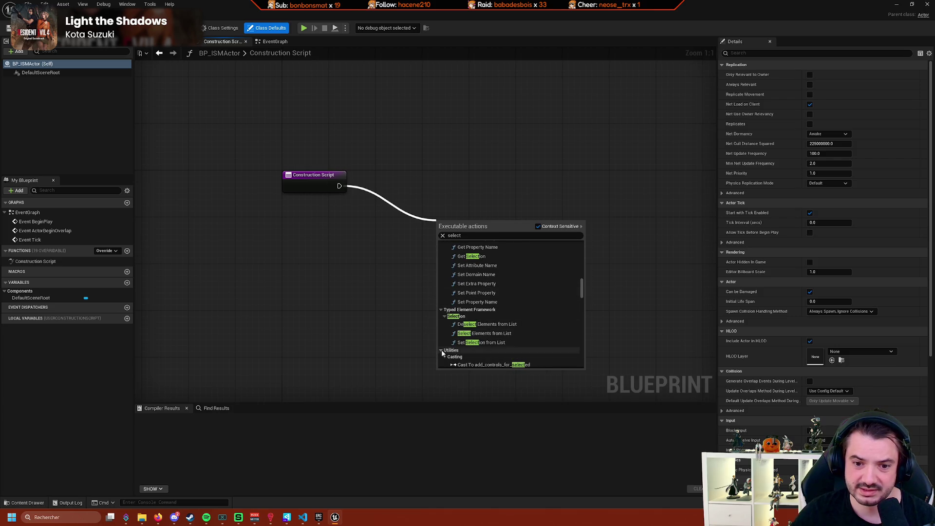
scroll(513, 323, up, 3)
click(444, 305)
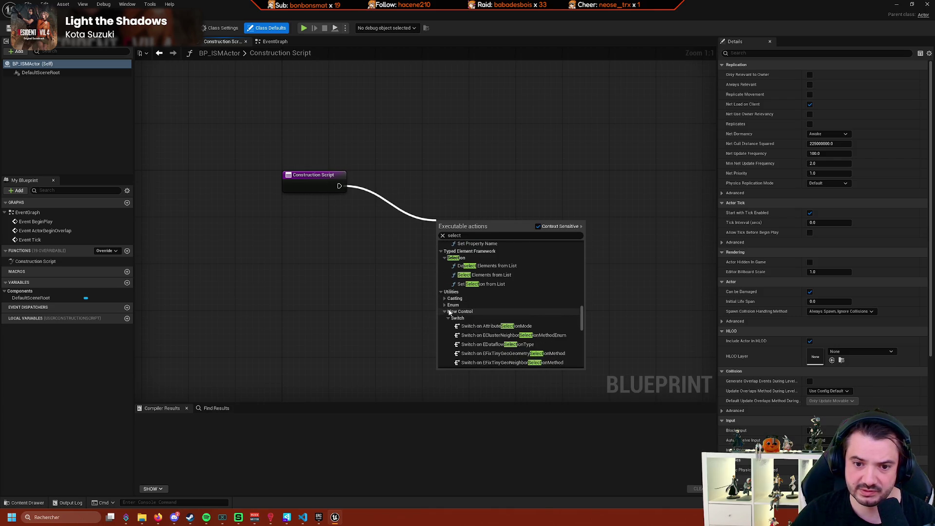
click(447, 318)
click(443, 312)
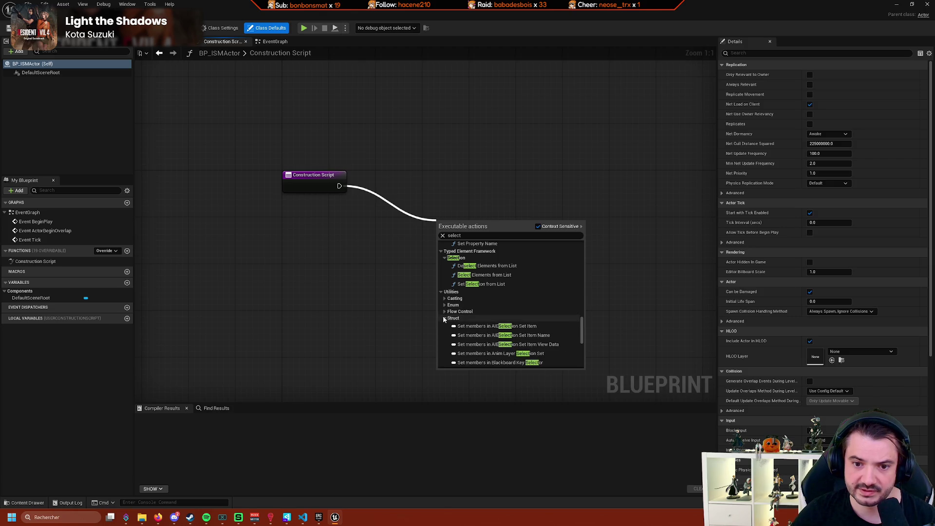
click(444, 318)
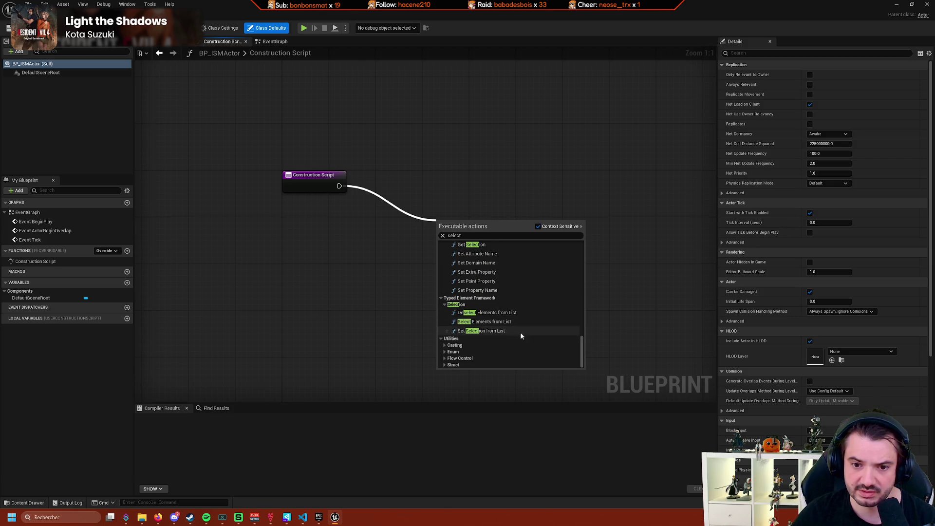
scroll(543, 331, up, 5)
scroll(547, 336, up, 8)
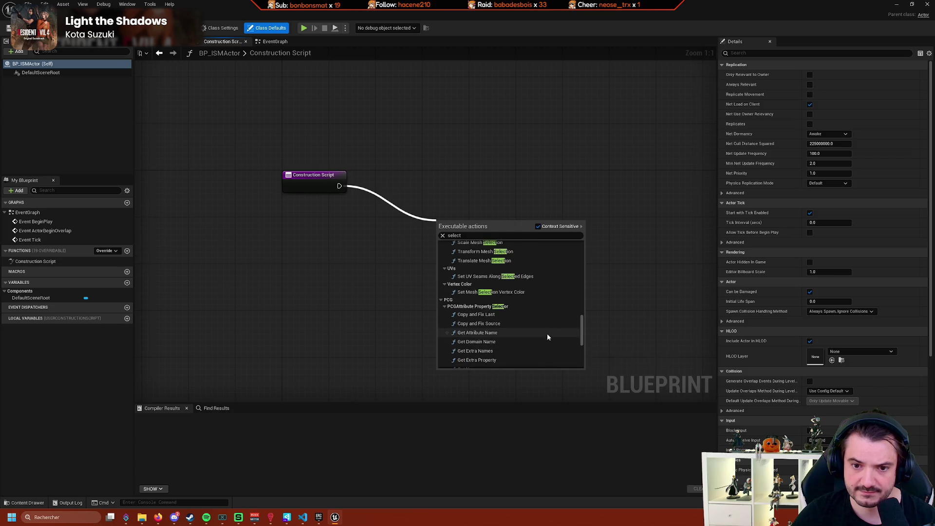
scroll(545, 335, up, 8)
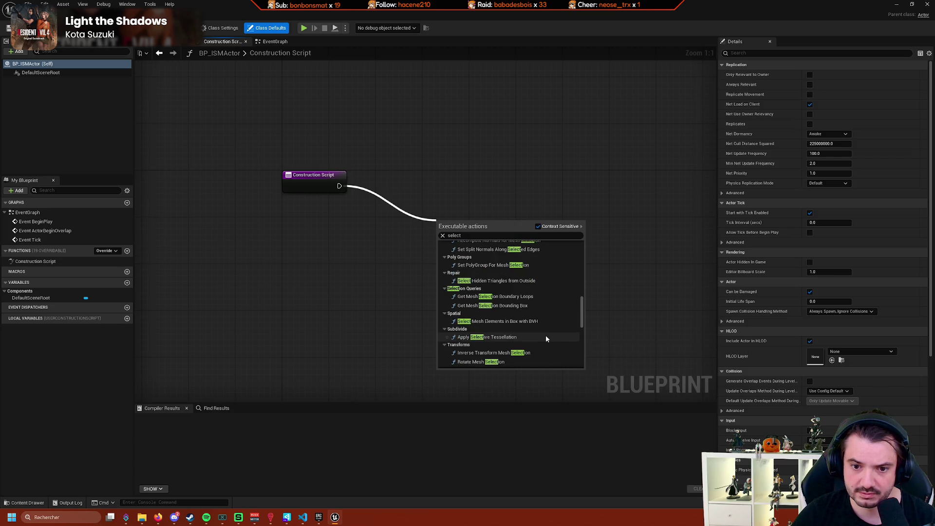
scroll(546, 340, up, 10)
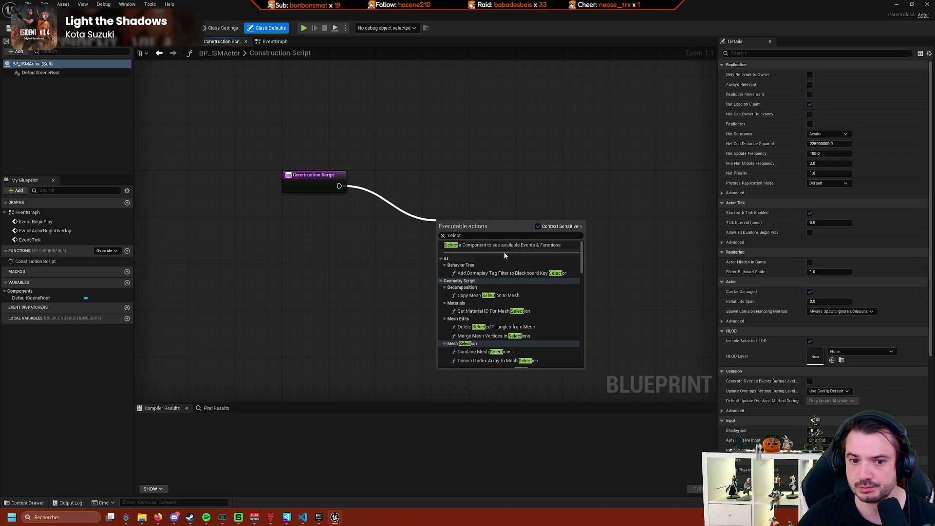
Refine the search to 'selected', show all actions regardless of context, then dismiss the list.
text(ed)
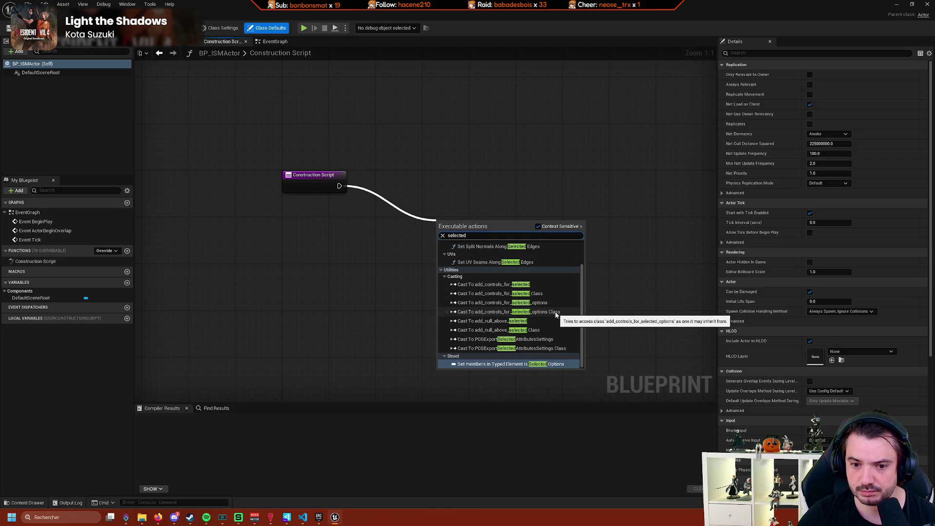
scroll(555, 313, up, 3)
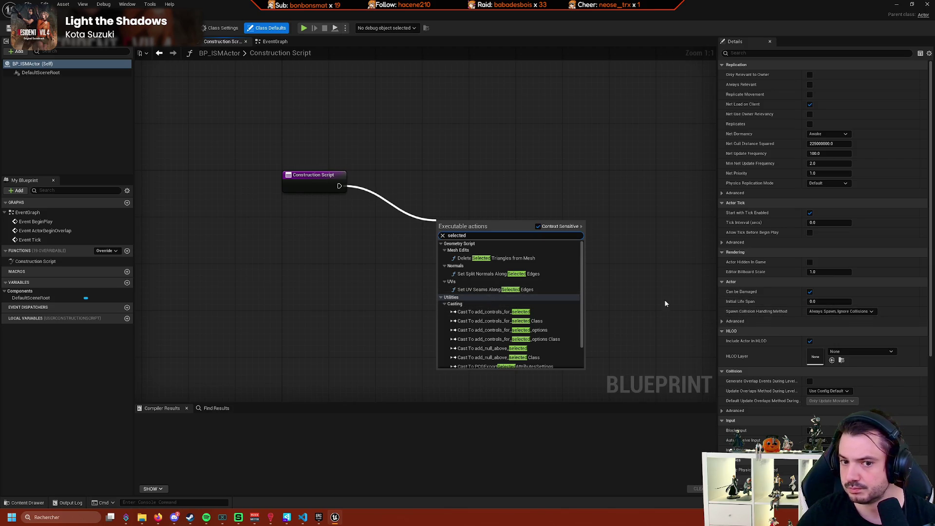
right_click(476, 204)
click(579, 202)
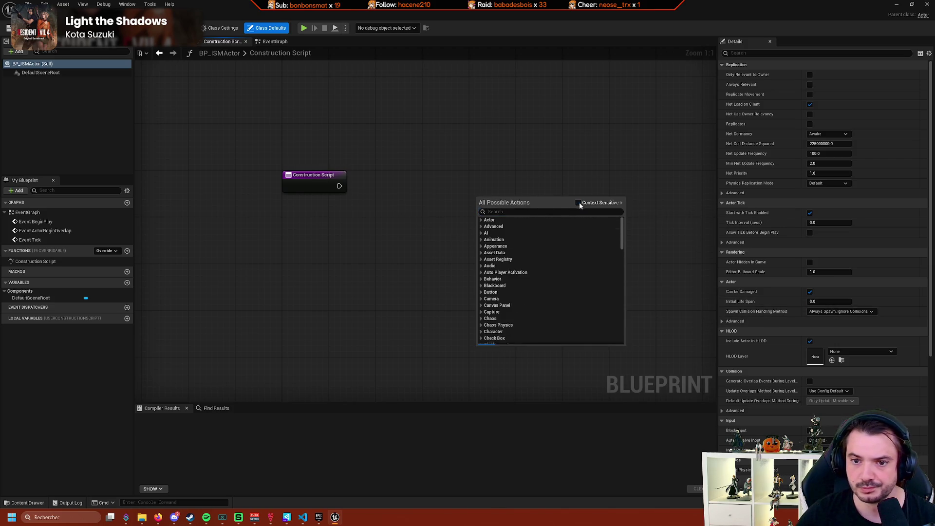
text(s)
click(408, 204)
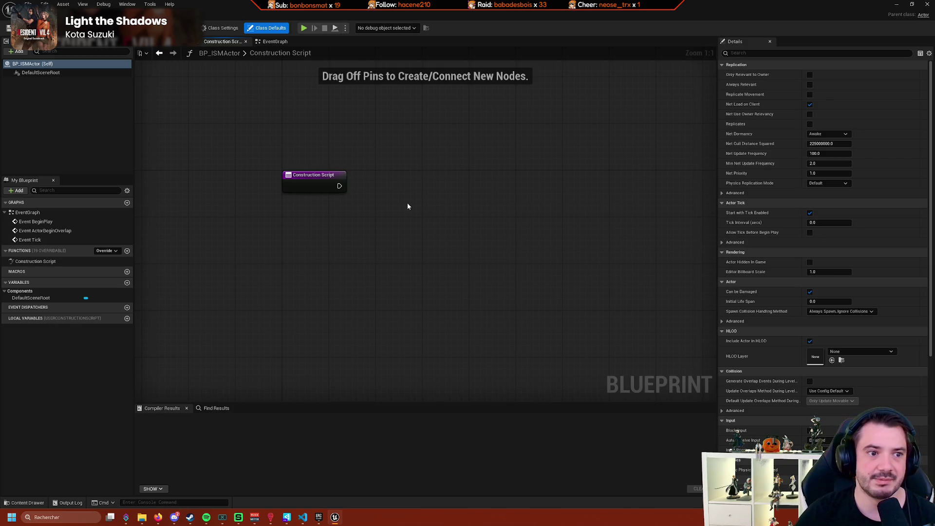
Search the EventGraph's nodes for 'selected' and 'select', closing the list without adding any.
double_click(90, 213)
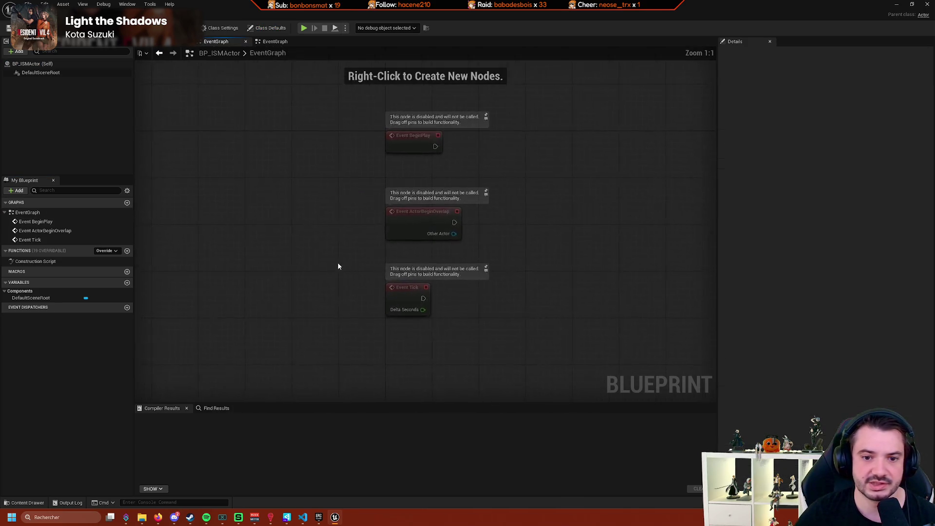
right_click(361, 291)
text(s)
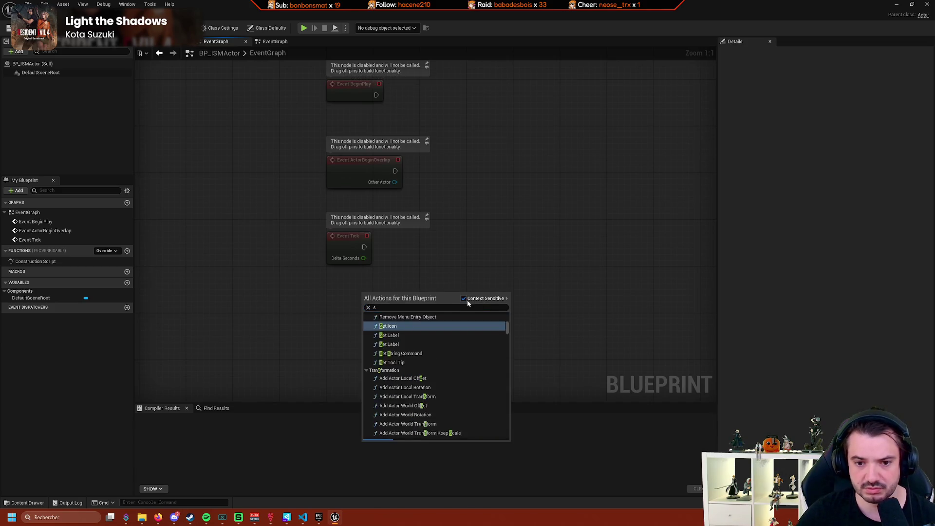
text(ele)
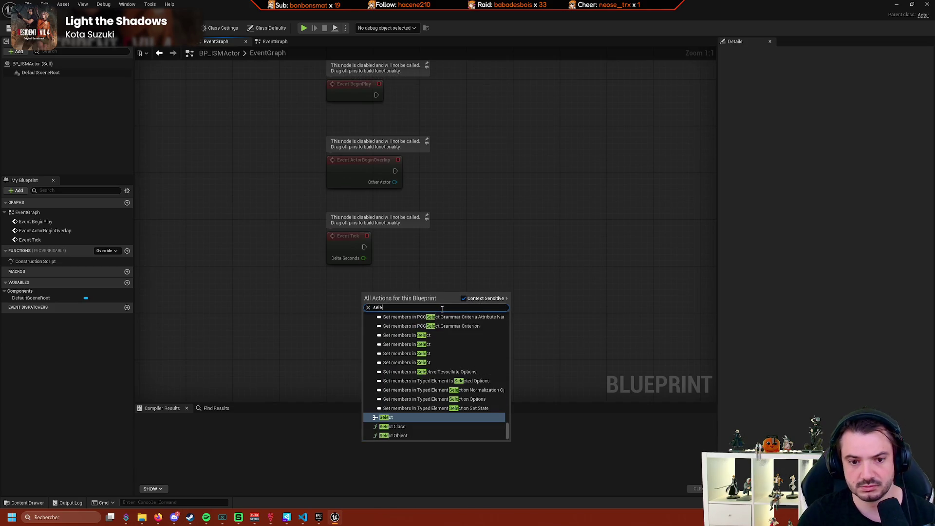
text(cted)
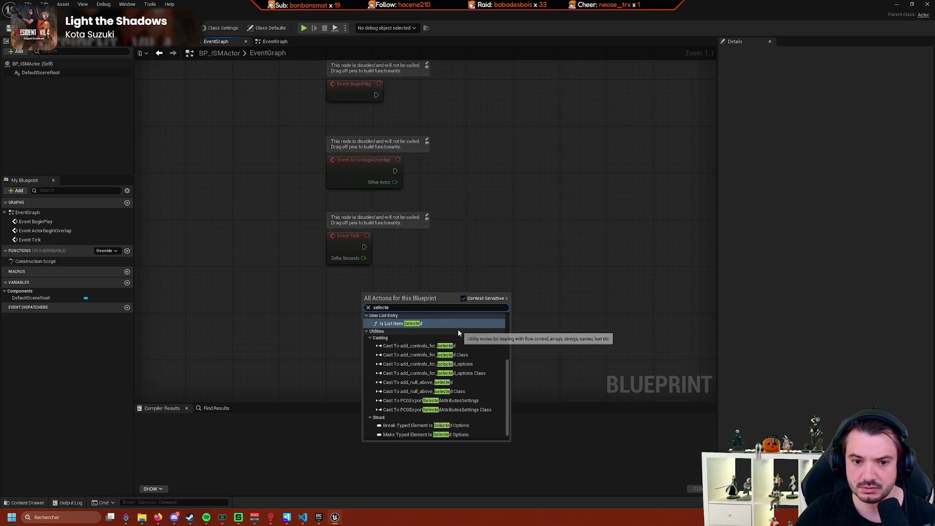
scroll(468, 353, down, 3)
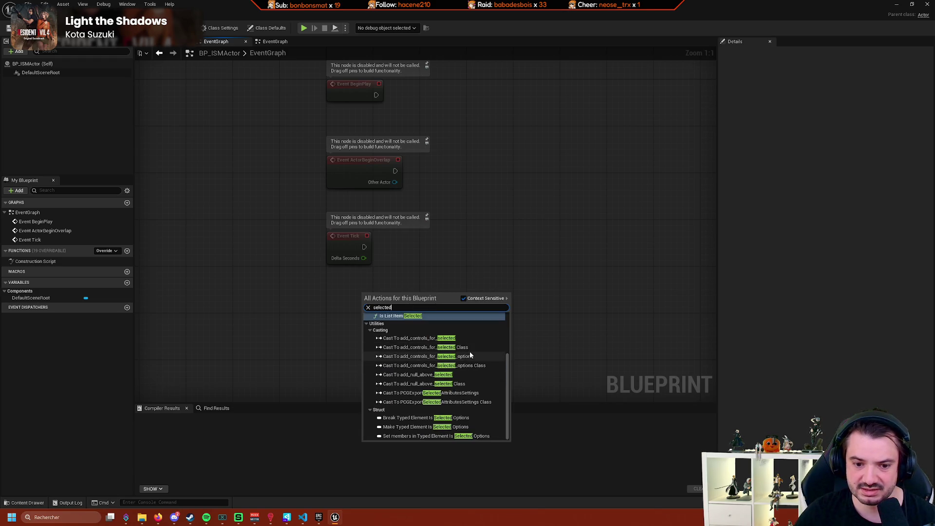
key(BackSpace)
key(BackSpace)
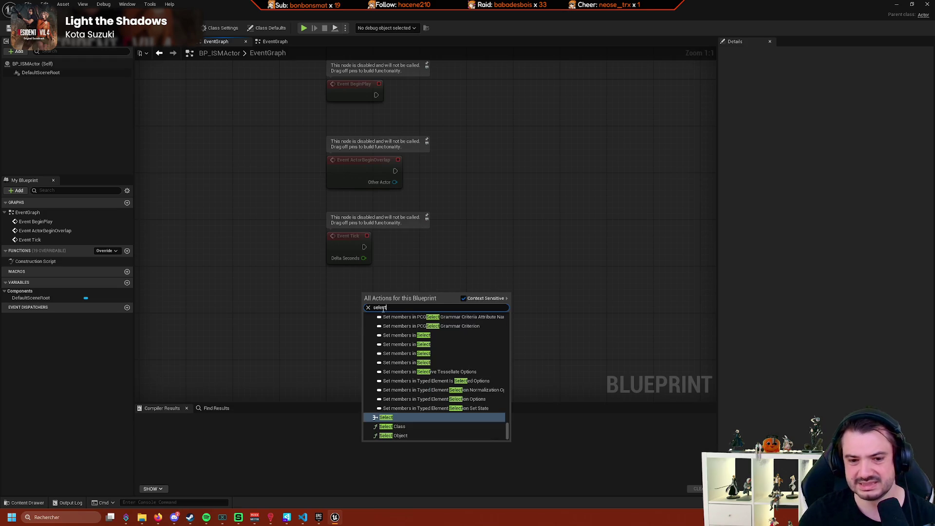
drag(503, 429, 501, 334)
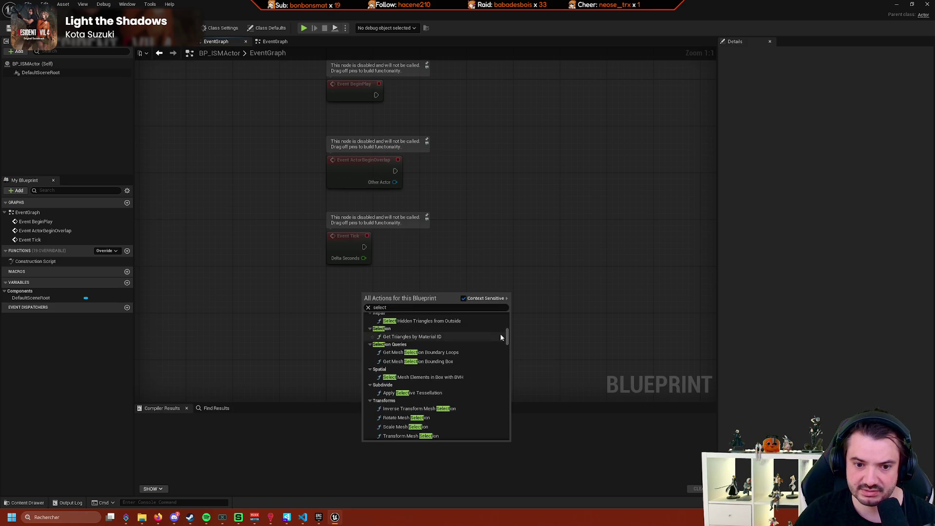
scroll(479, 348, up, 10)
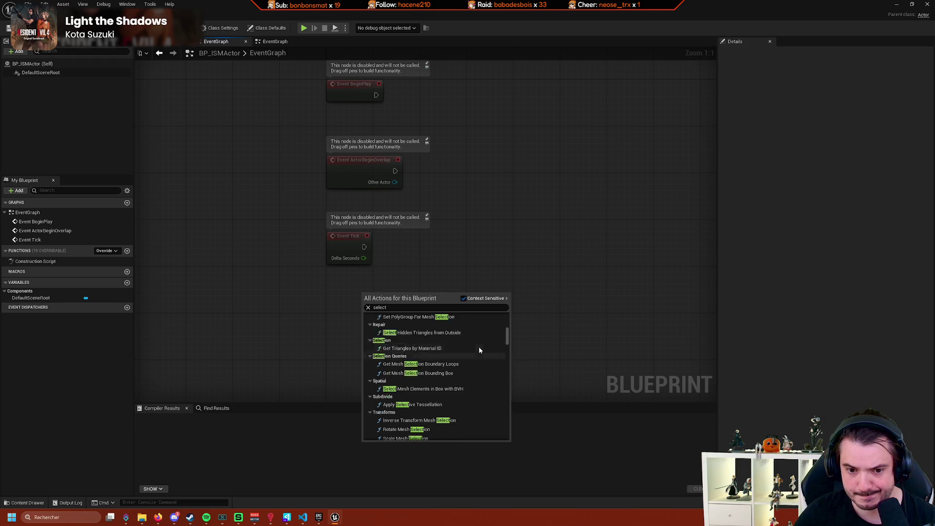
scroll(490, 361, up, 5)
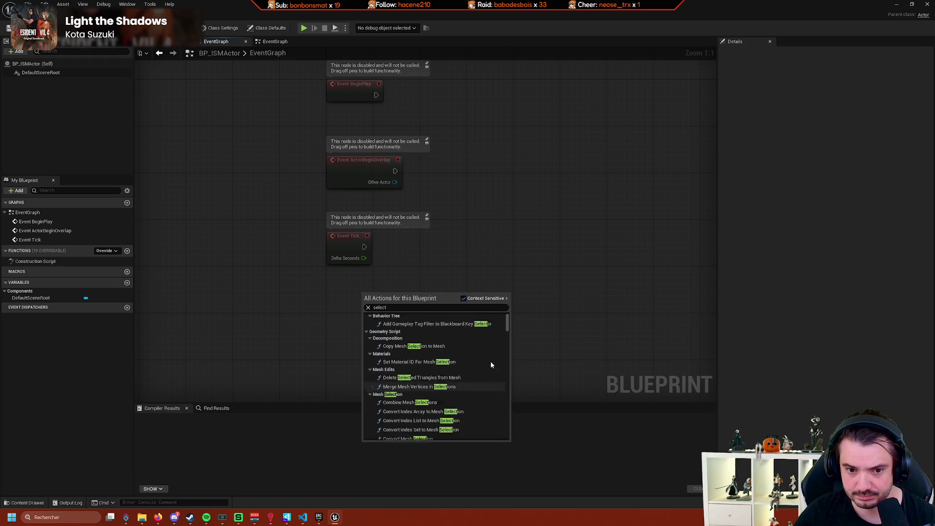
click(254, 305)
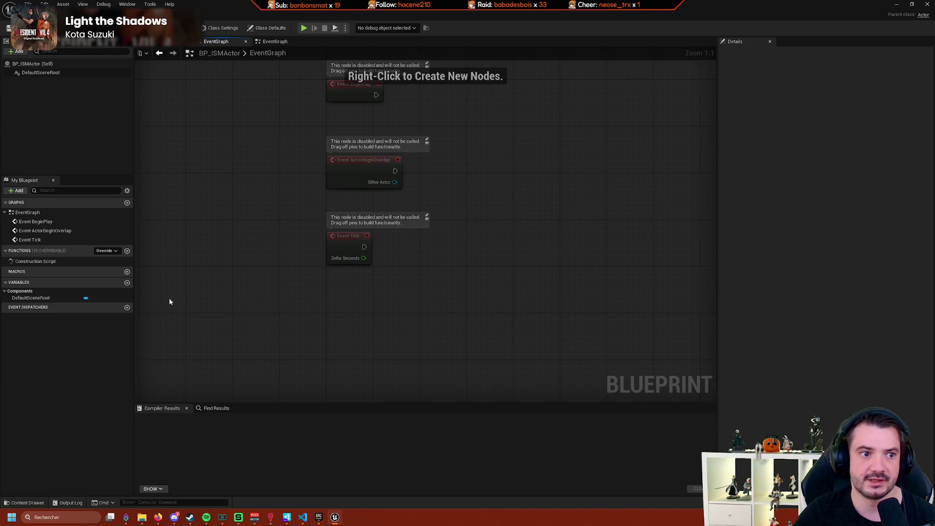
Create a Blueprint with parent EditorUtilityActorComponent and name it AC_ISMSelect.
click(27, 502)
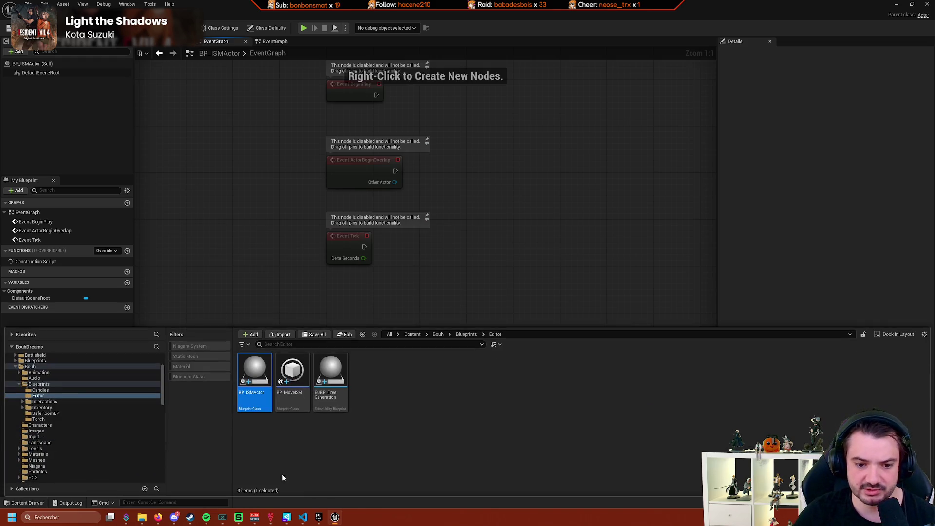
right_click(363, 417)
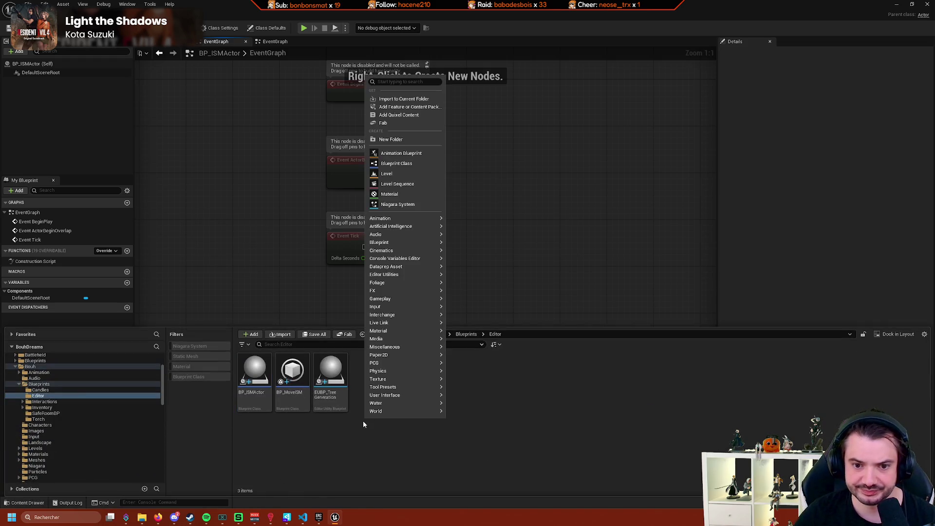
click(414, 163)
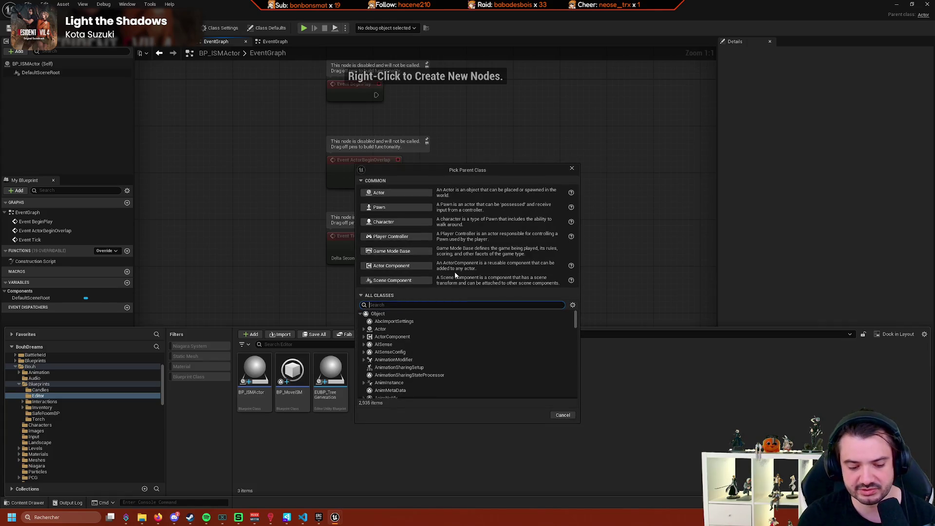
text(editor )
text(uy)
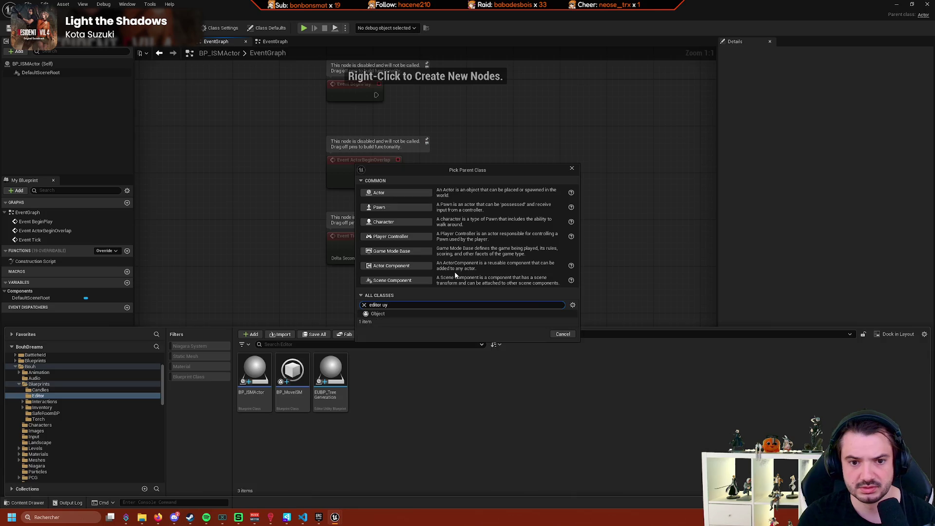
key(BackSpace)
text(tility com)
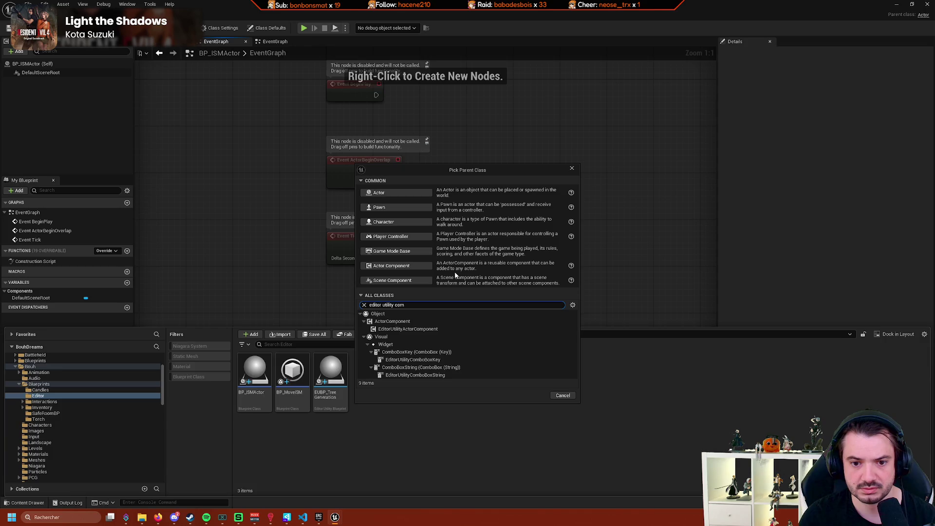
click(434, 329)
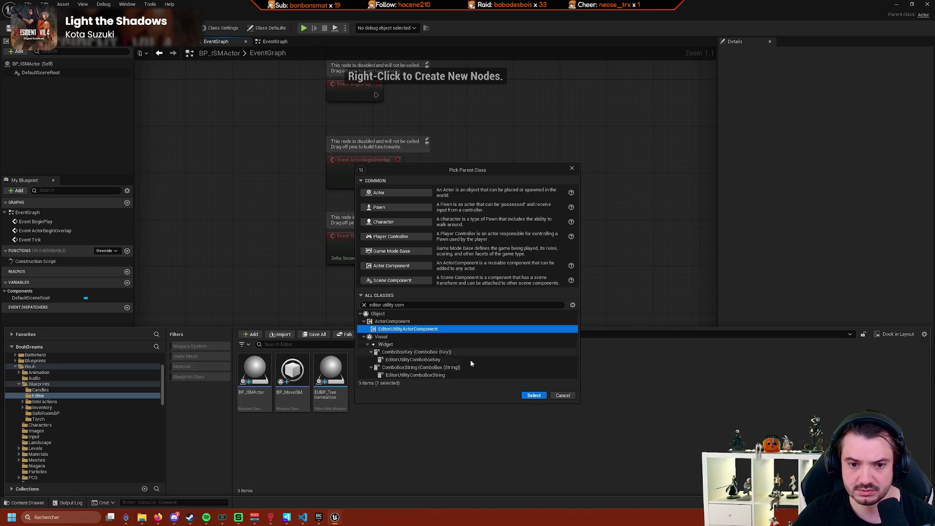
click(533, 397)
text(AC)
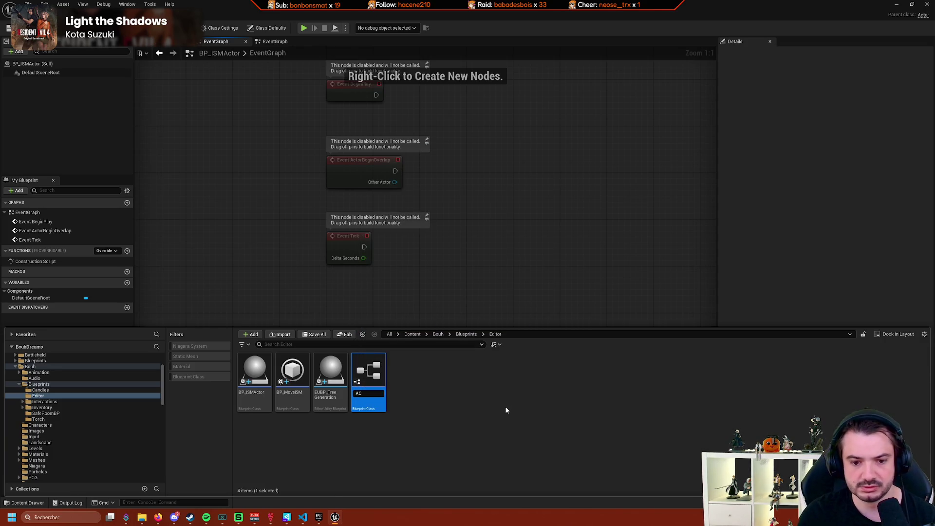
key(Return)
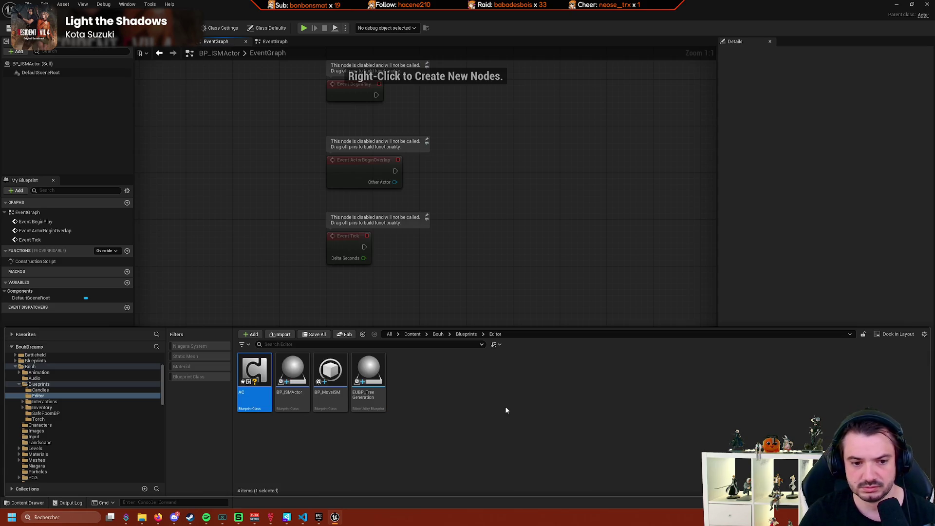
key(F2)
text(_)
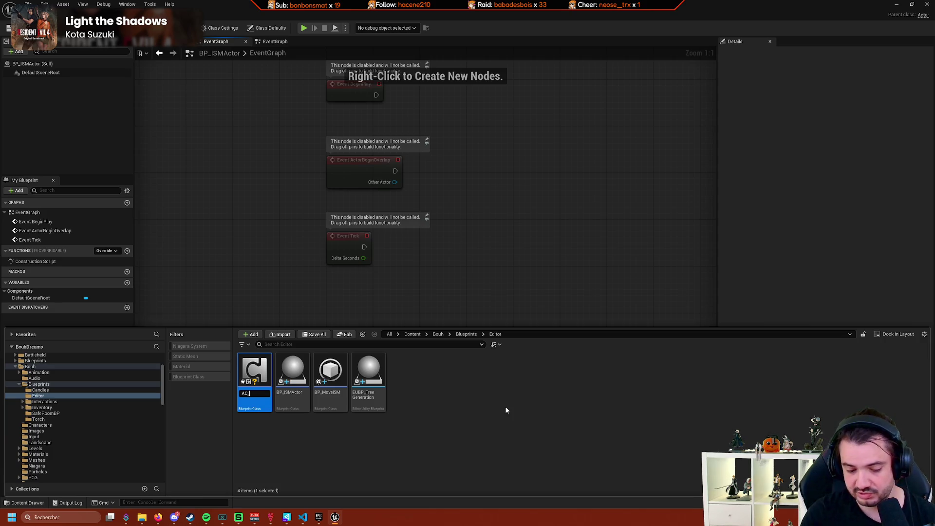
text(ISMSele)
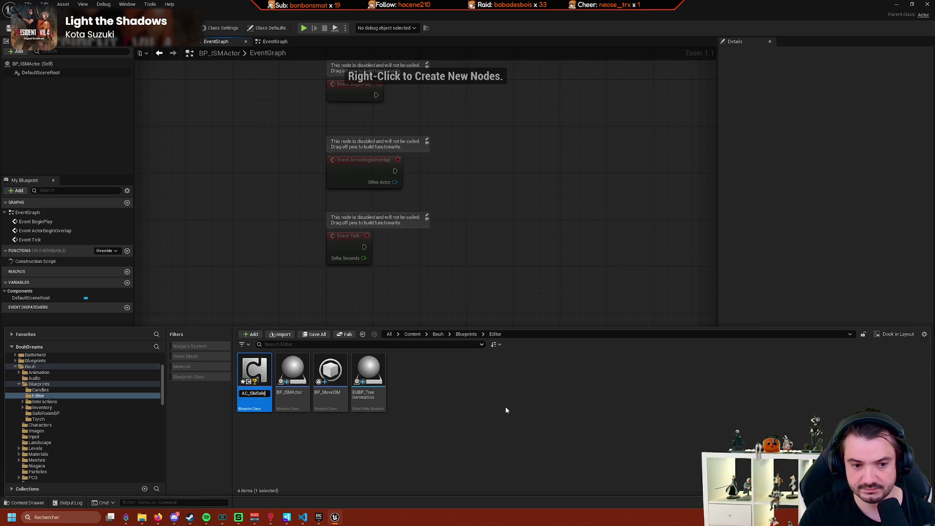
text(ct)
key(Return)
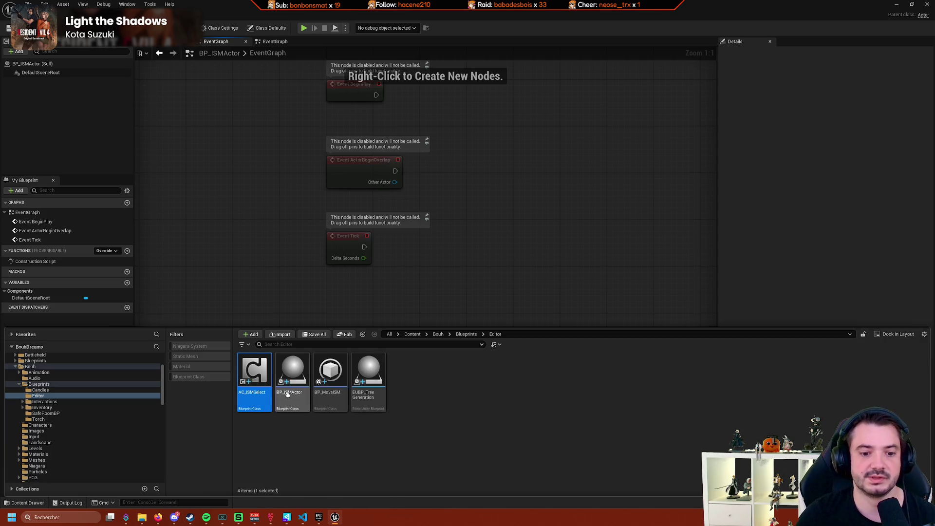
Add AC_ISMSelect to BP_ISMActor's Components panel and select it to inspect its properties.
mouse_move(254, 373)
mouse_down()
mouse_move(86, 130)
mouse_move(76, 133)
mouse_up()
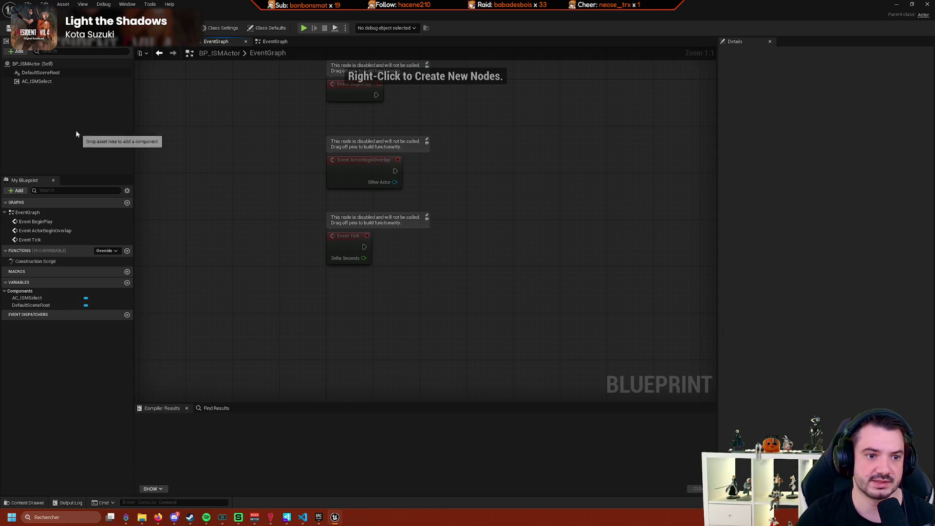
click(39, 81)
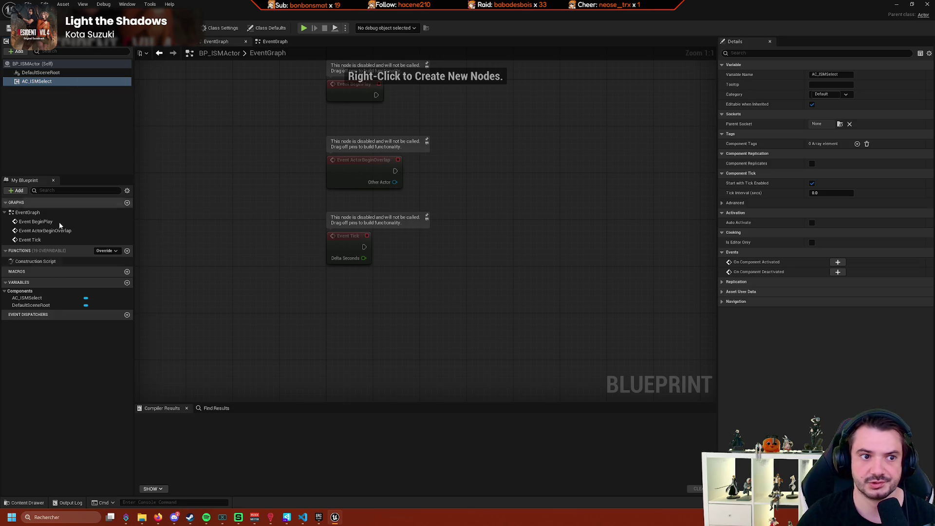
click(28, 503)
double_click(263, 392)
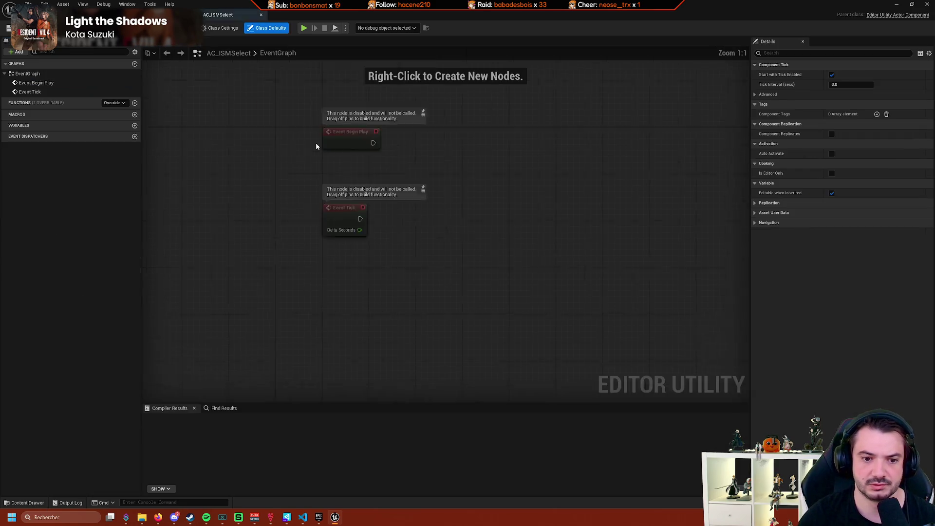
mouse_move(316, 142)
mouse_down()
mouse_move(365, 148)
mouse_move(249, 189)
mouse_move(212, 161)
mouse_up()
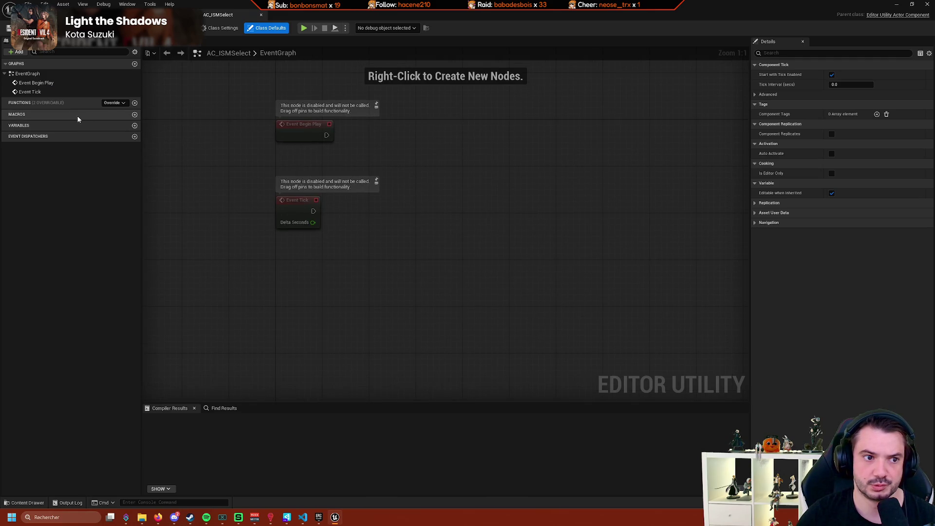
right_click(302, 284)
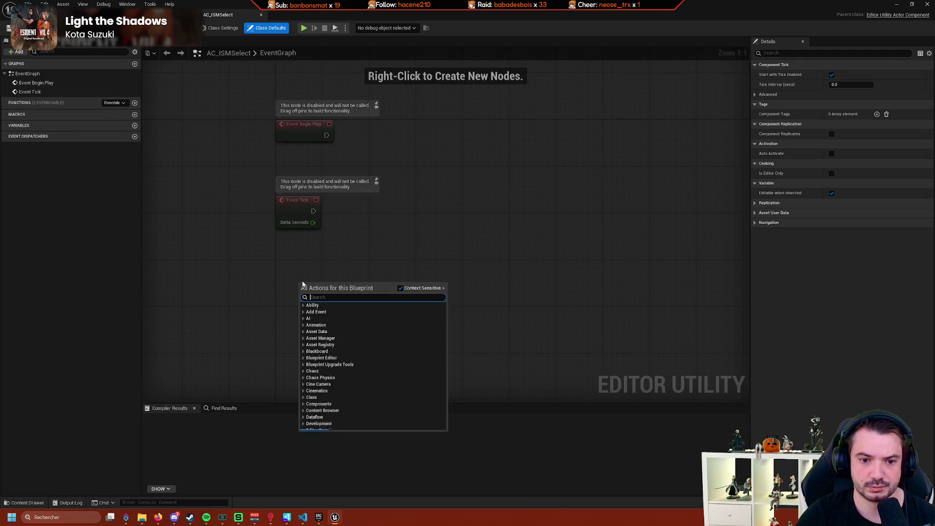
text(select)
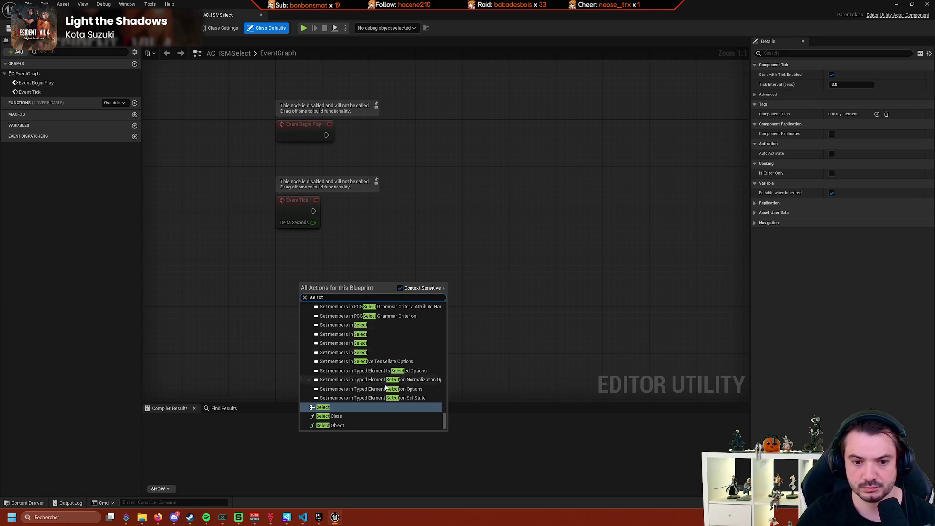
drag(443, 422, 442, 313)
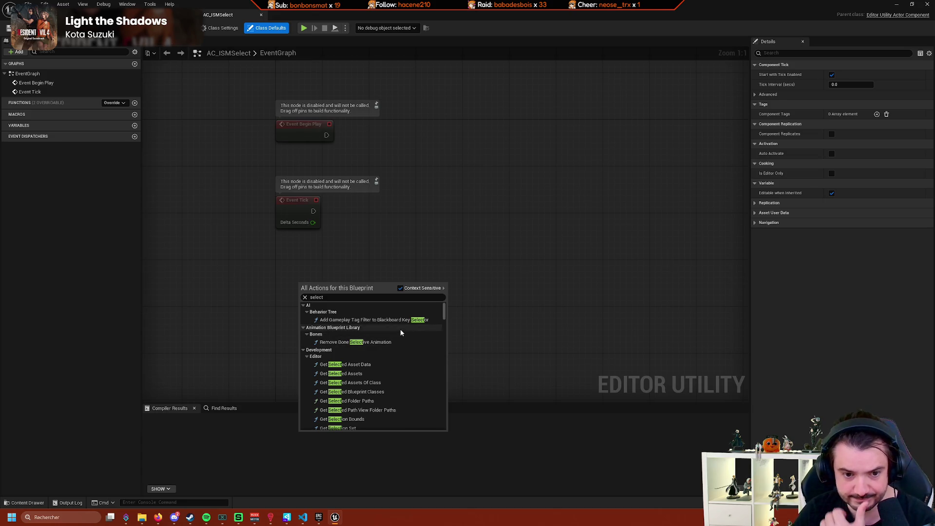
scroll(366, 333, down, 3)
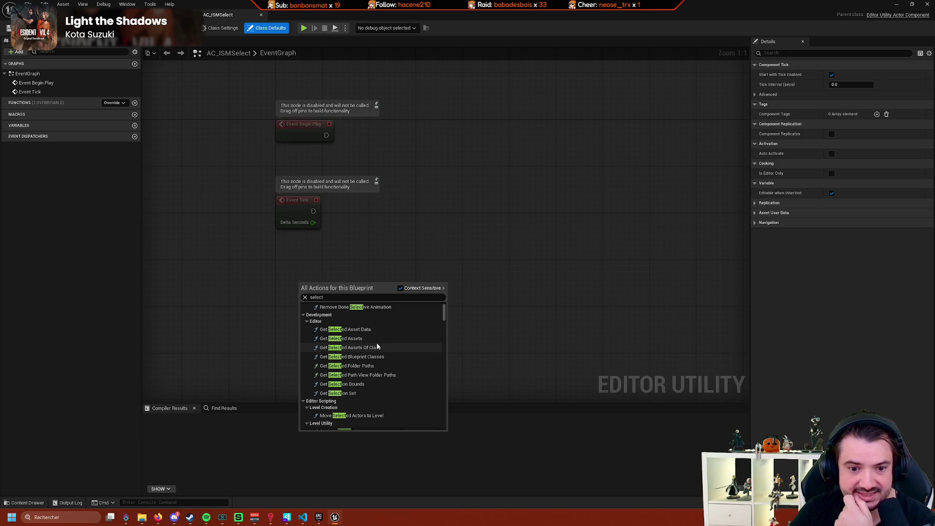
scroll(408, 360, up, 2)
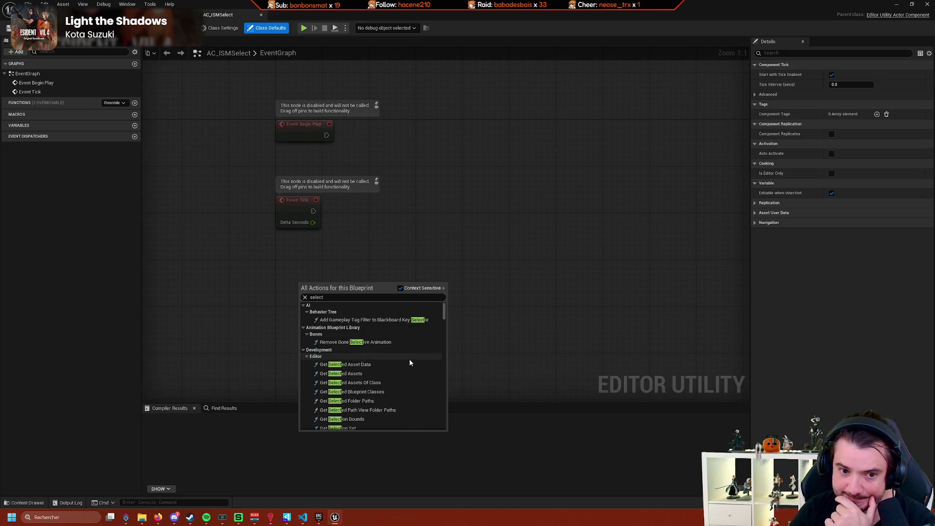
scroll(407, 360, down, 5)
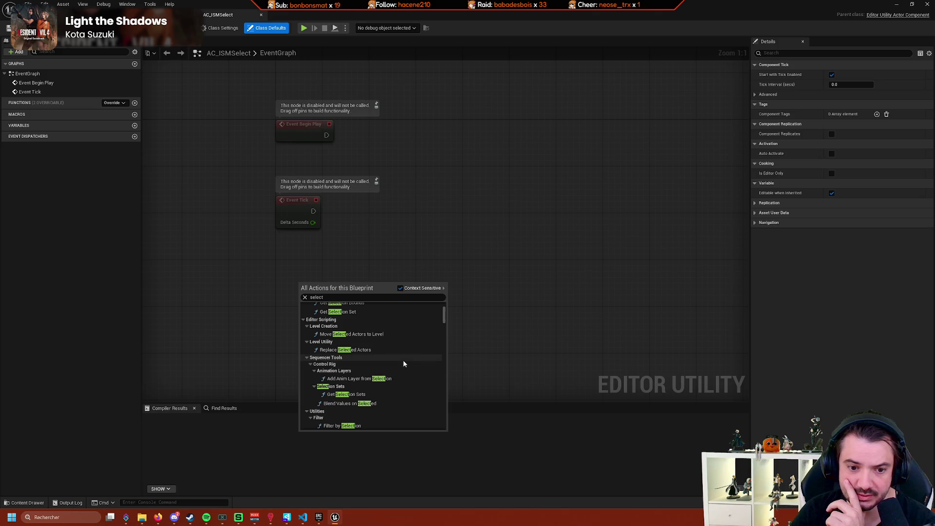
scroll(404, 363, down, 10)
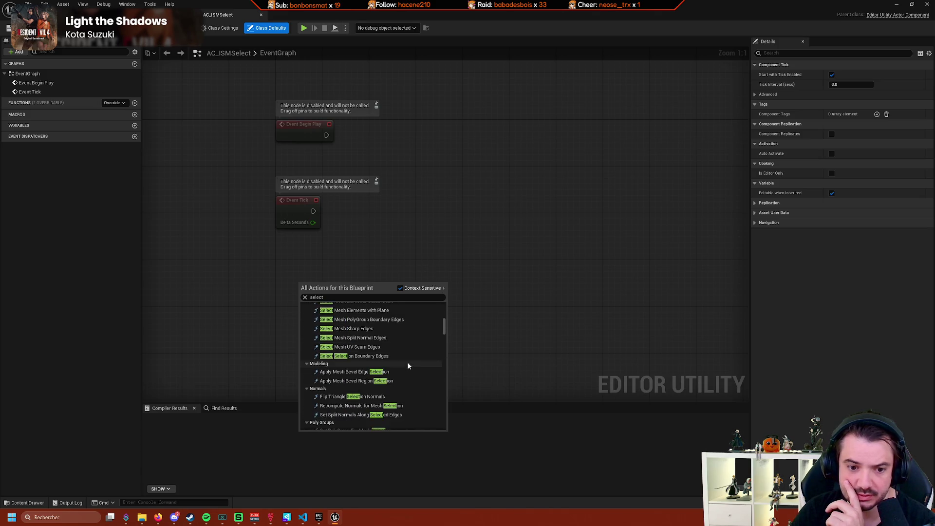
scroll(405, 360, down, 5)
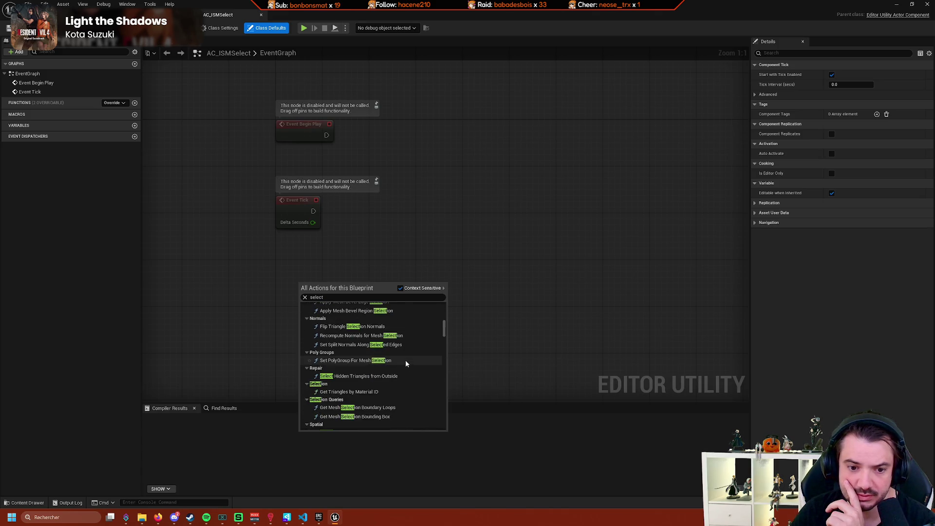
click(112, 103)
click(118, 103)
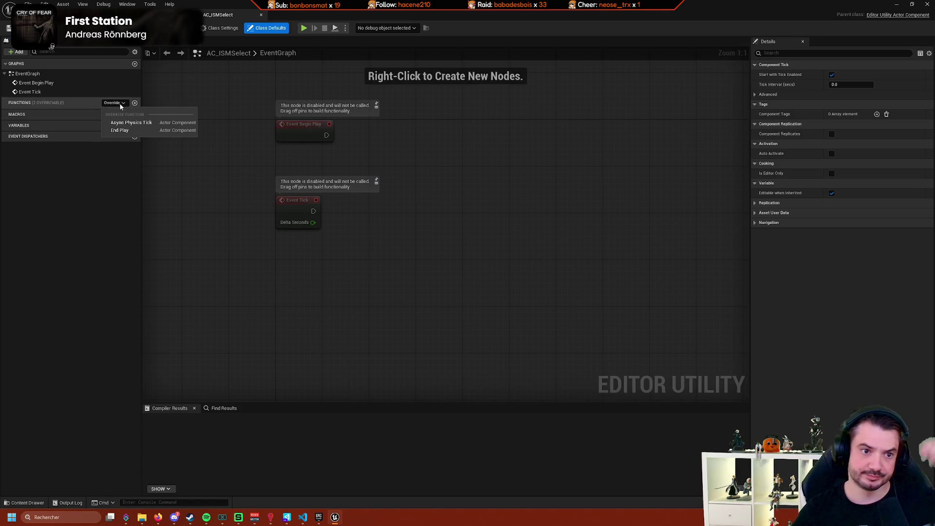
click(319, 253)
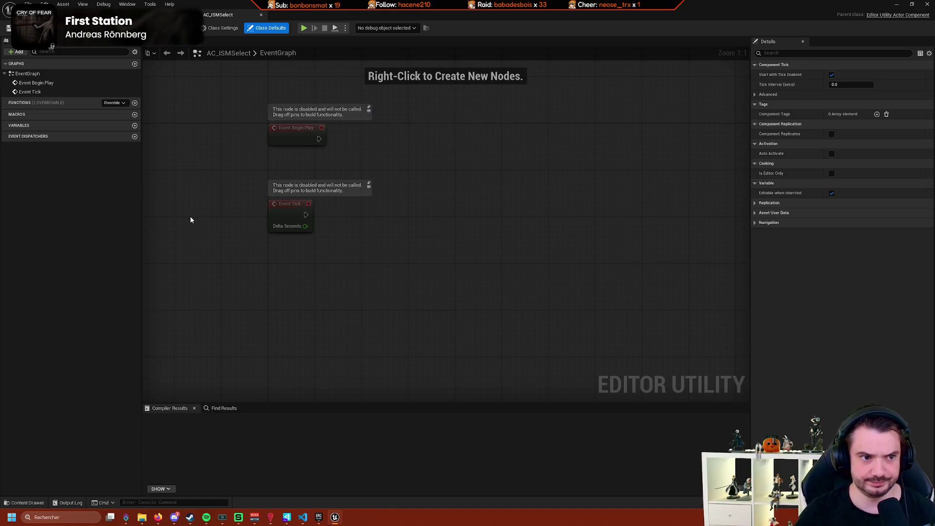
right_click(320, 249)
text(actor)
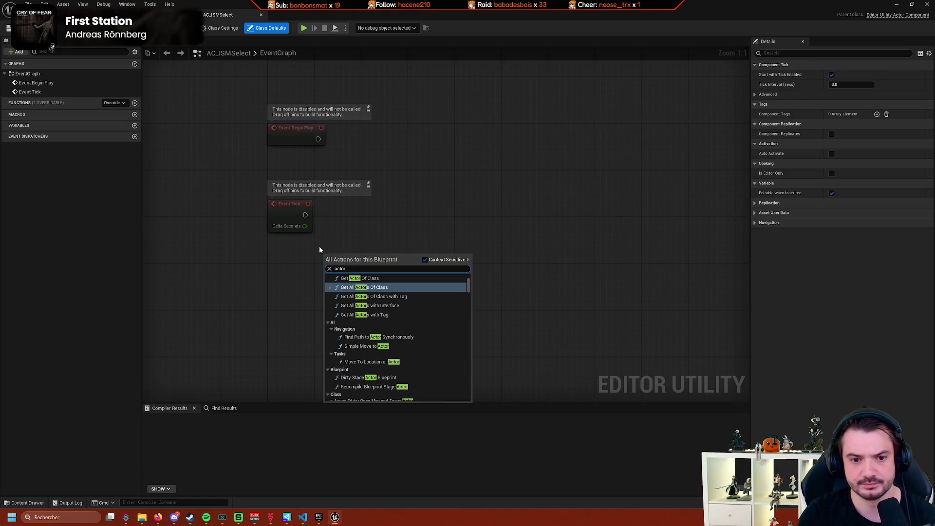
text( se)
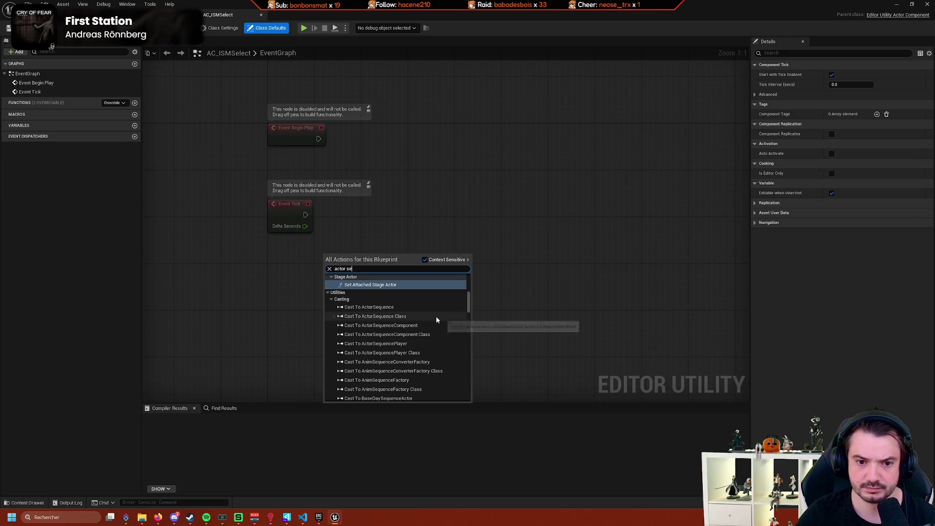
text(lect)
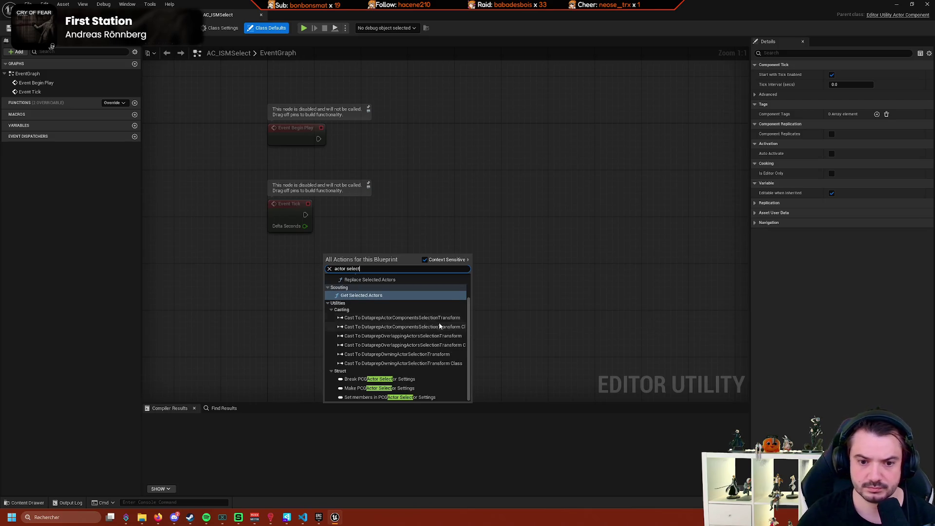
scroll(443, 323, up, 2)
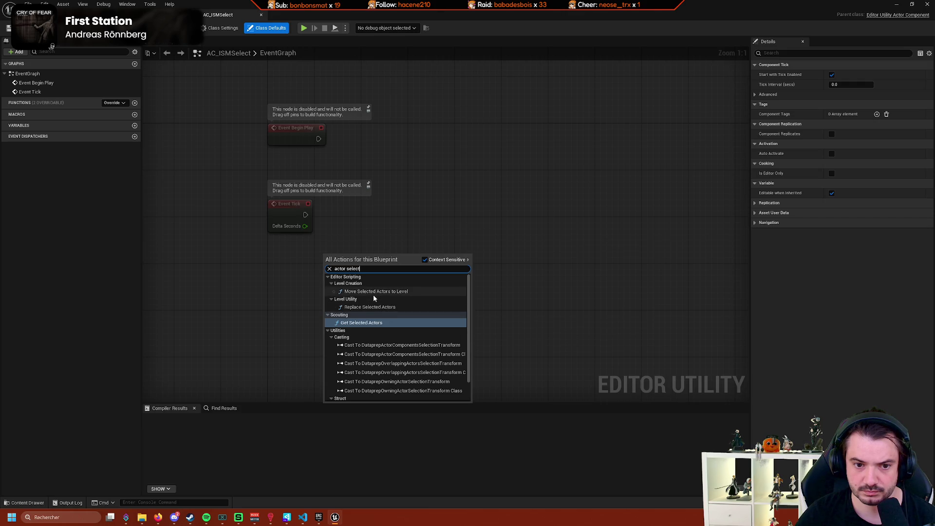
scroll(373, 294, down, 1)
click(273, 287)
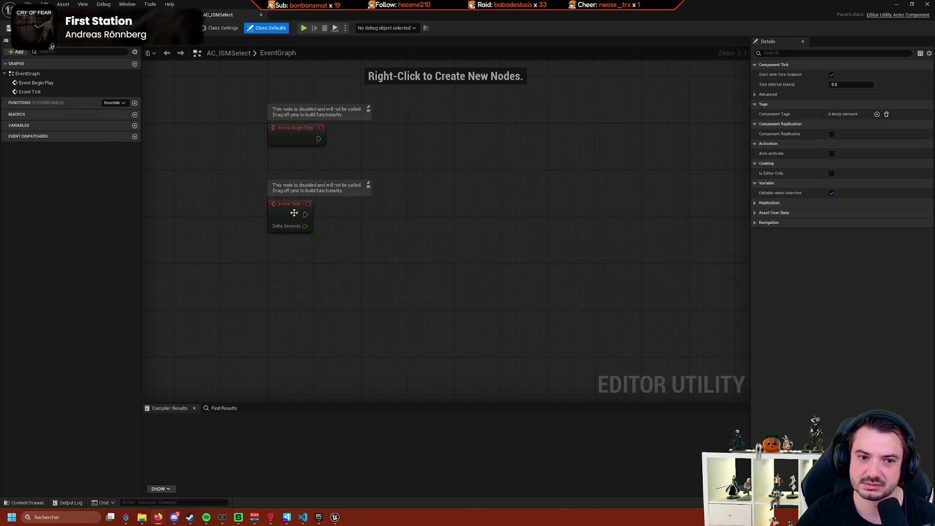
List overridable functions, then search AC_ISMSelect's graph actions for 'selected' without adding a node.
click(114, 103)
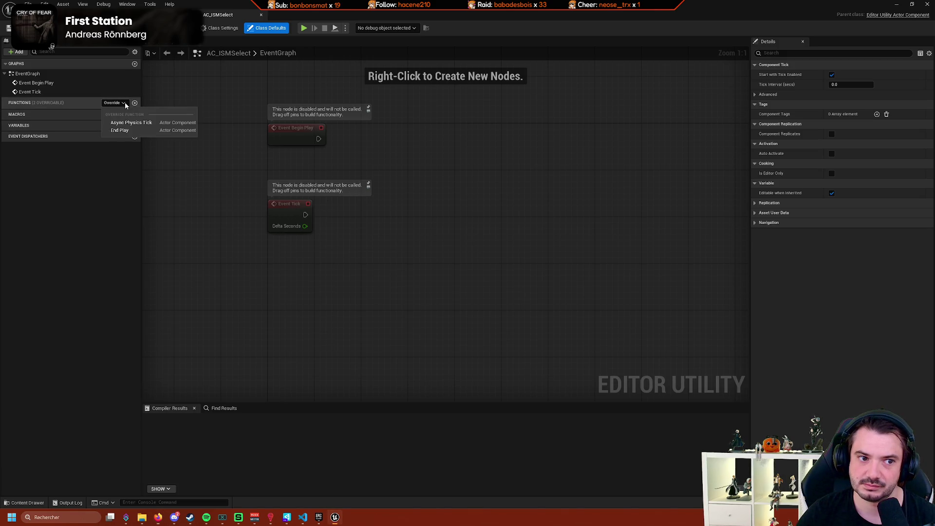
right_click(352, 252)
text(selected)
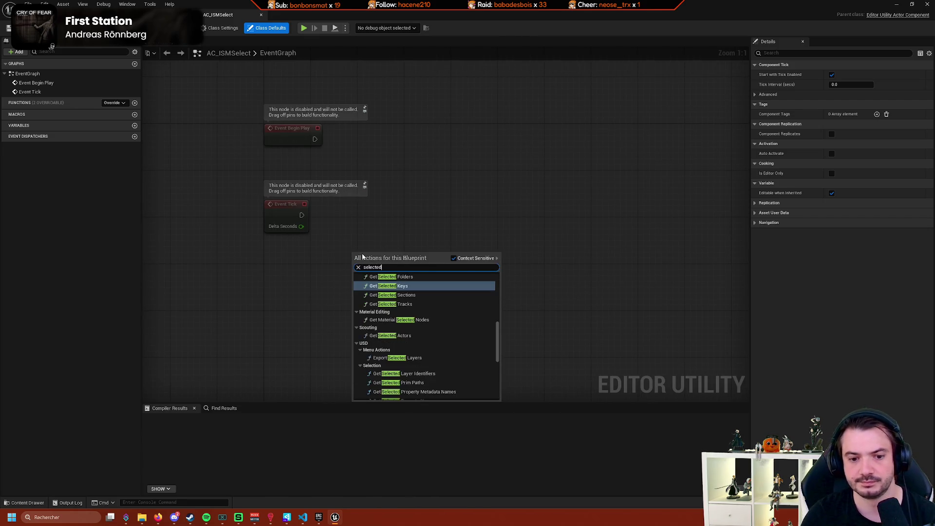
scroll(487, 344, up, 5)
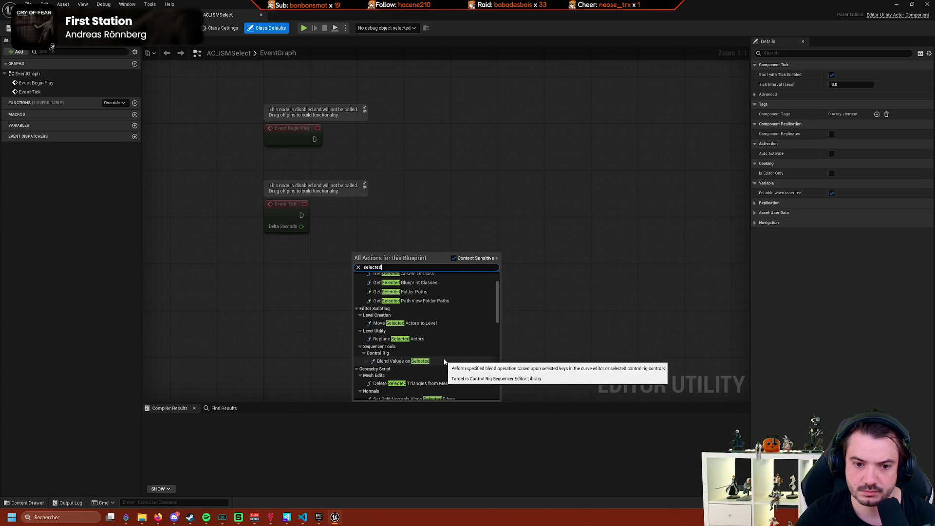
scroll(453, 353, down, 4)
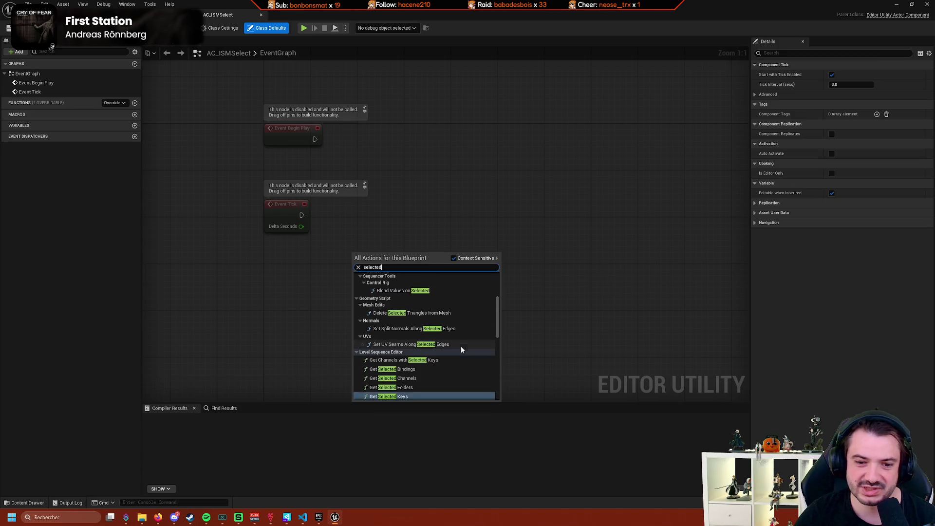
scroll(461, 347, down, 4)
scroll(456, 347, down, 4)
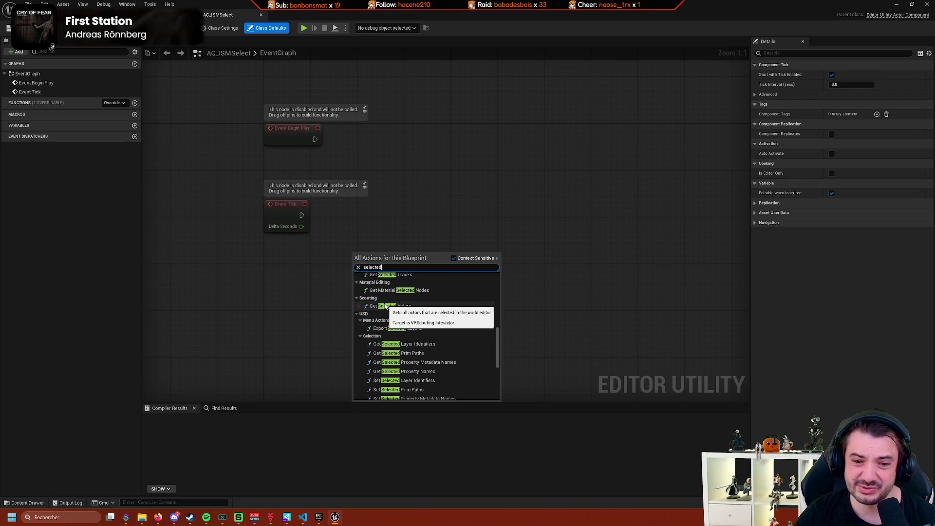
scroll(460, 343, down, 2)
scroll(452, 336, down, 2)
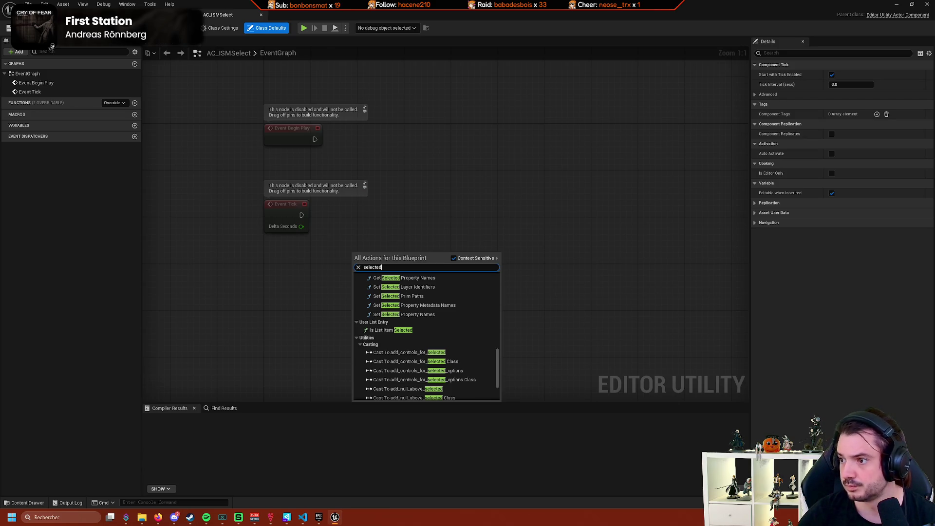
key(Escape)
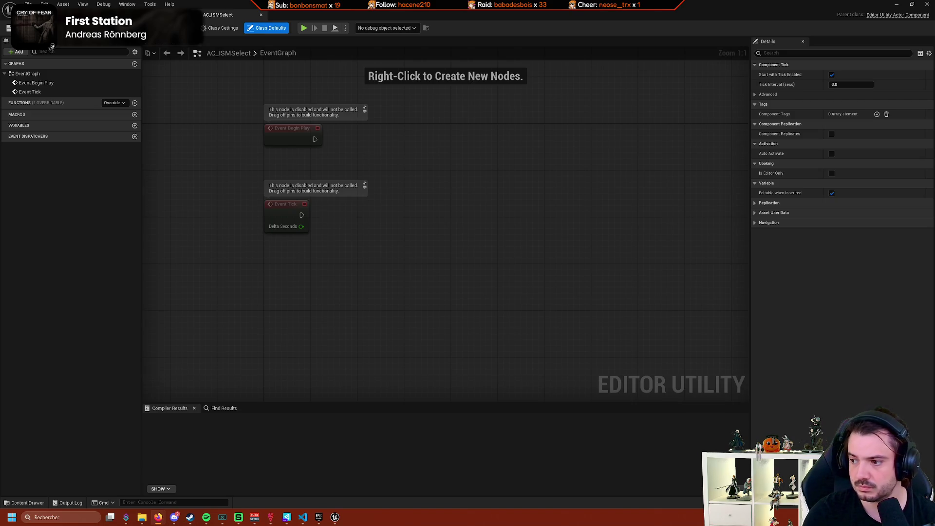
Return to the forest level, save the assets, and select the SM_WoodBed_01a Instance 1 bed.
click(122, 15)
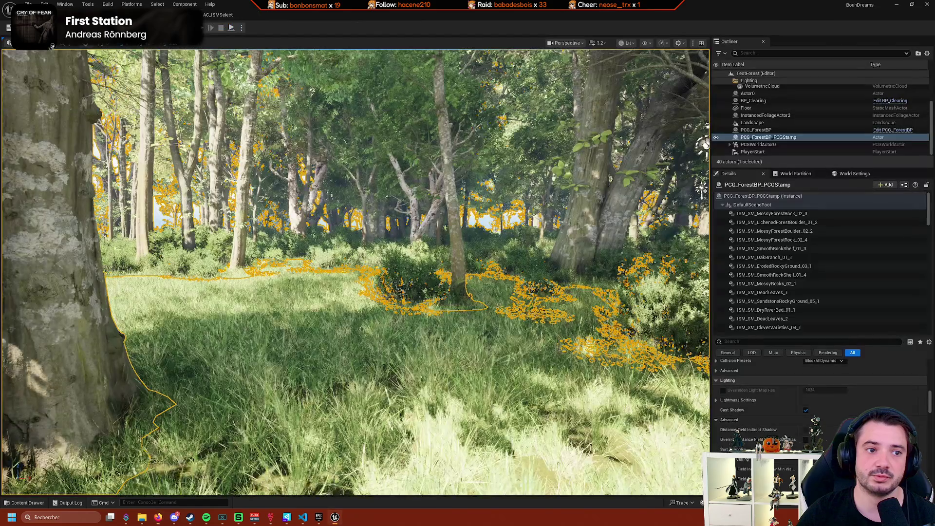
key(ctrl+s)
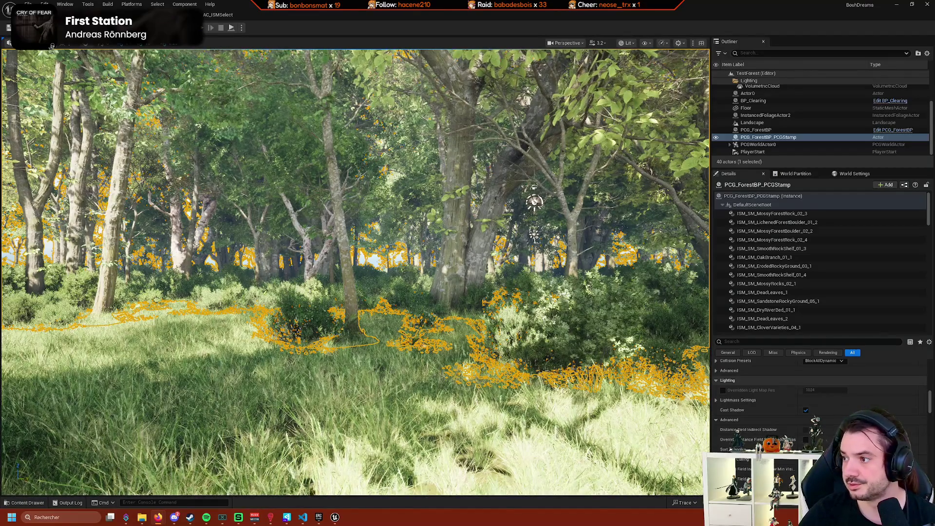
scroll(785, 263, down, 5)
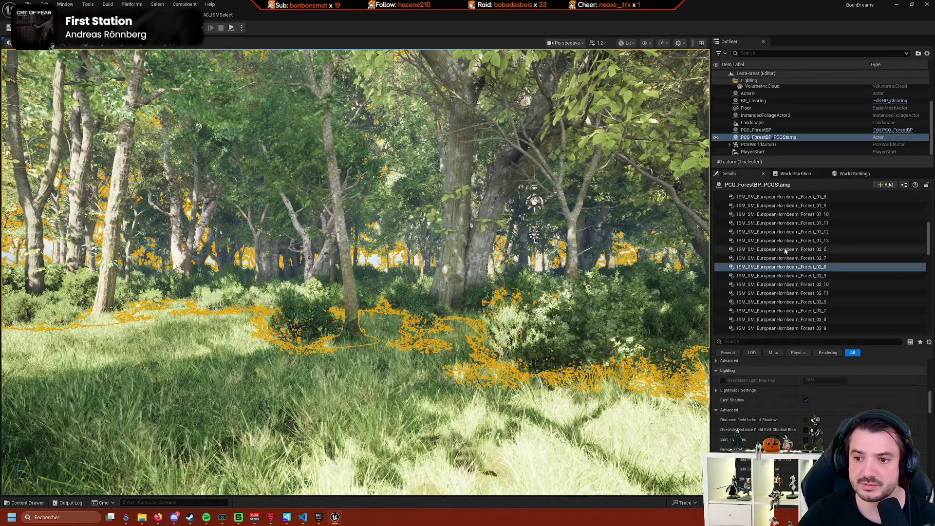
scroll(785, 251, up, 5)
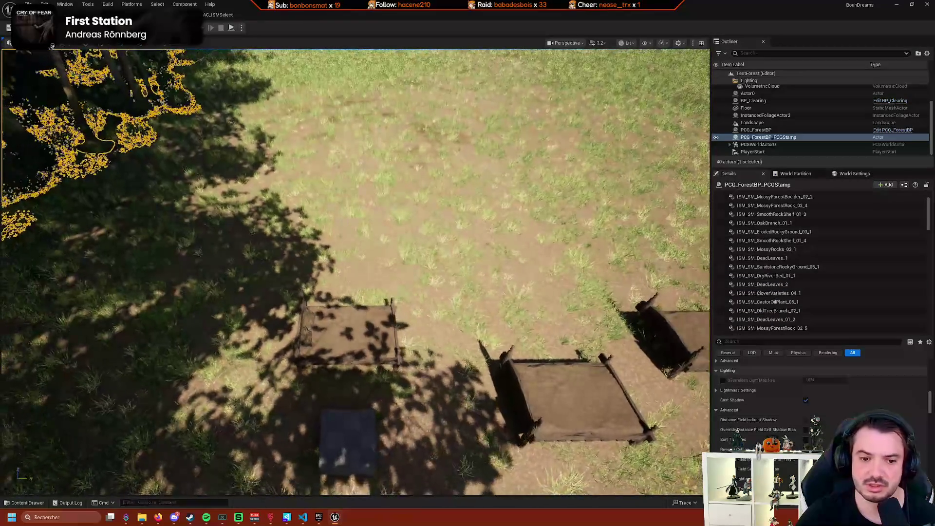
click(348, 333)
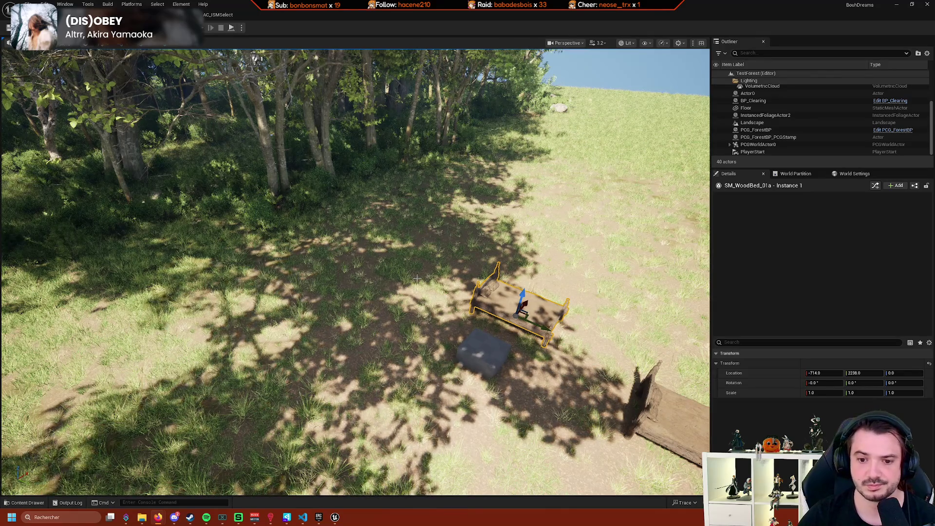
Select the foreground hornbeam tree and its ISM_SM_EuropeanHornbeam_Forest_02_11 component in Details.
key(1)
click(441, 297)
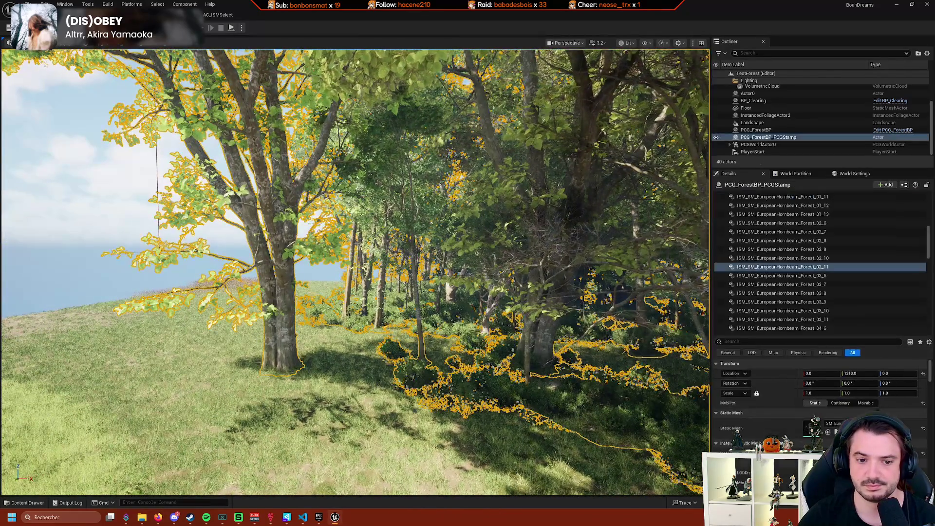
click(701, 299)
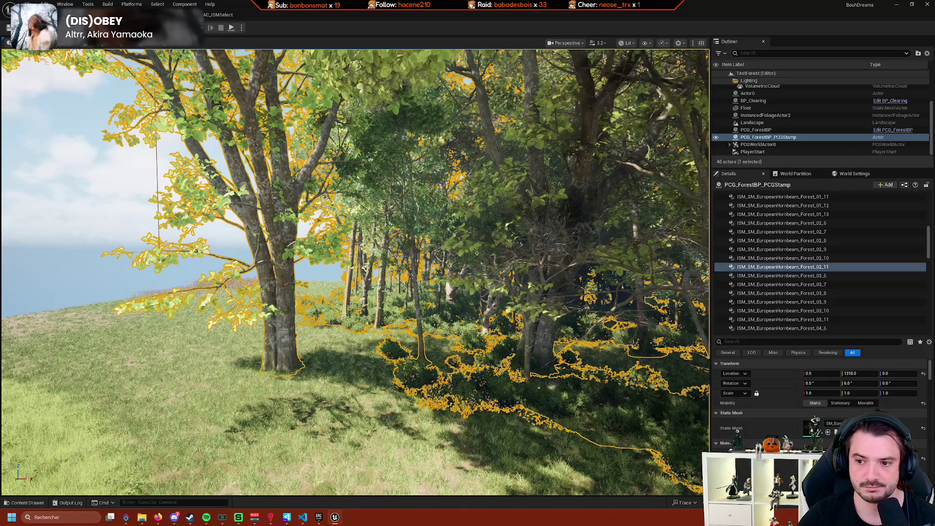
click(289, 311)
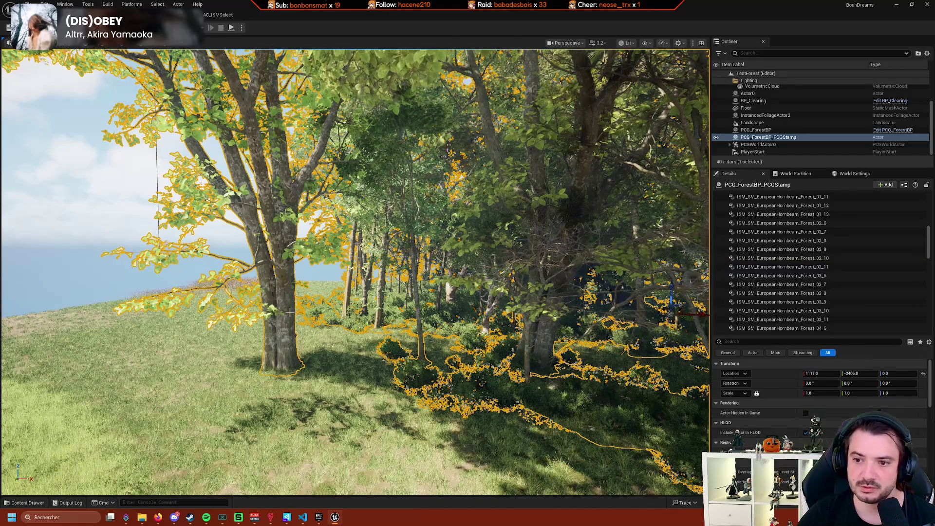
click(779, 267)
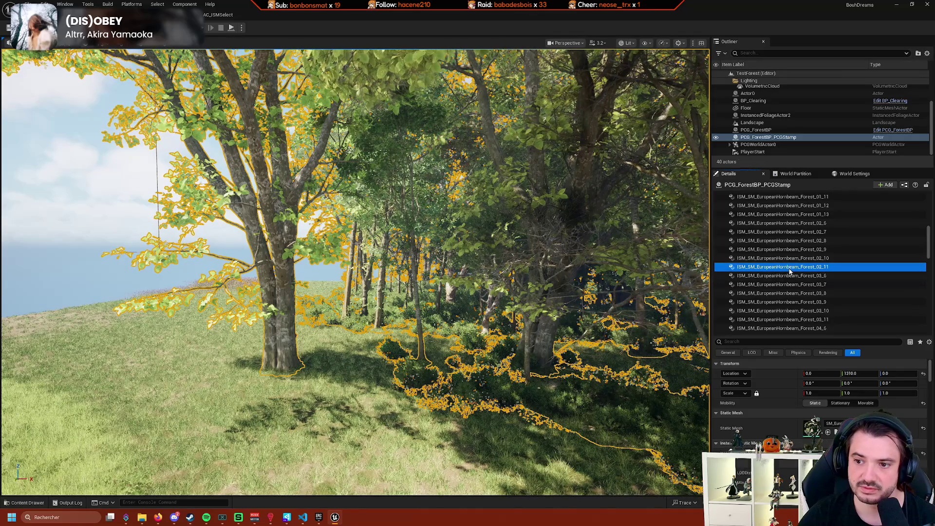
scroll(795, 302, up, 10)
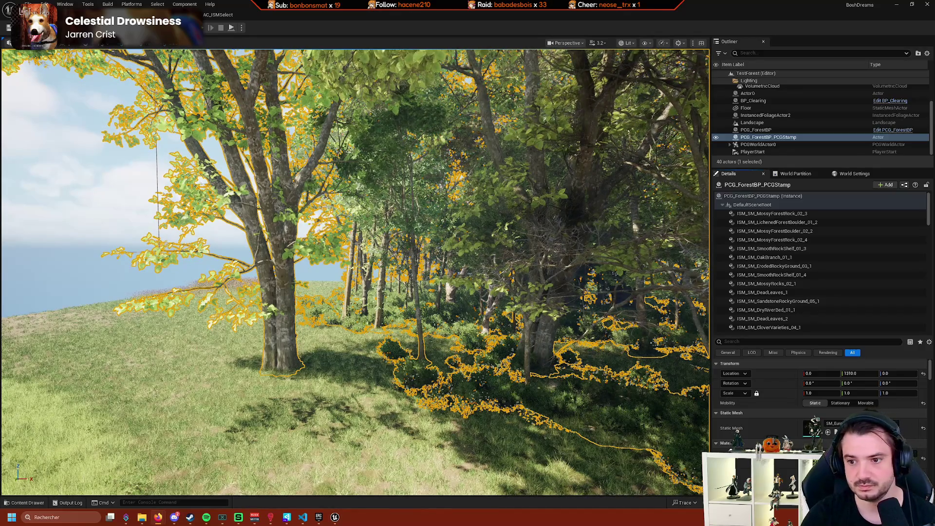
Screenshot the Details component list area and open Edit > Plugins.
key(Print)
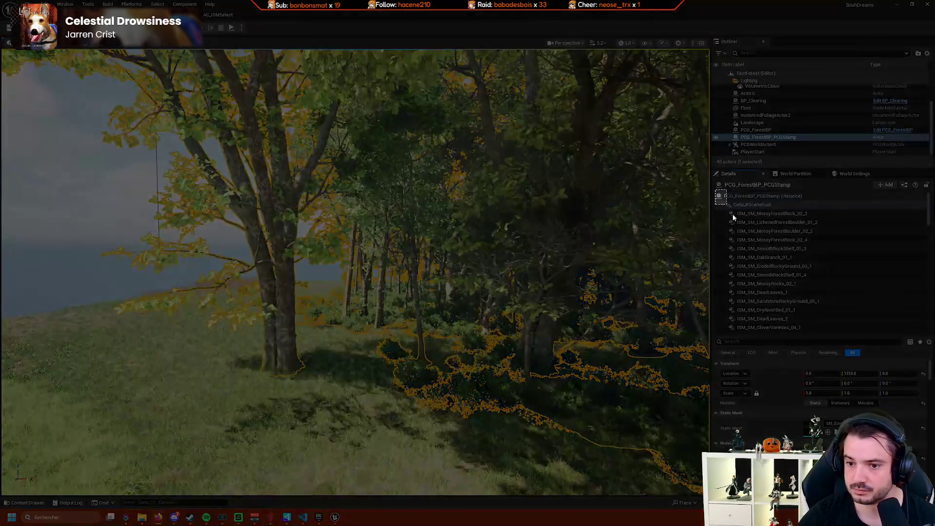
drag(715, 190, 847, 335)
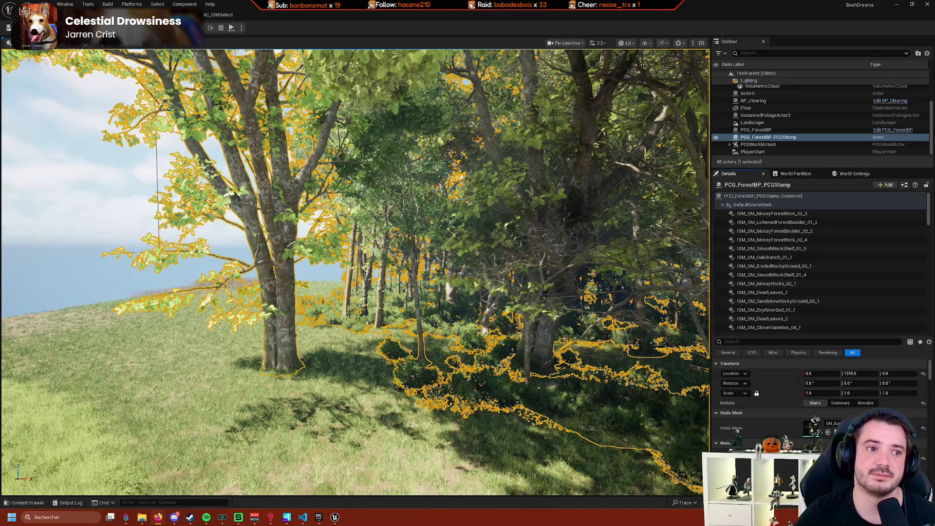
click(43, 5)
click(53, 125)
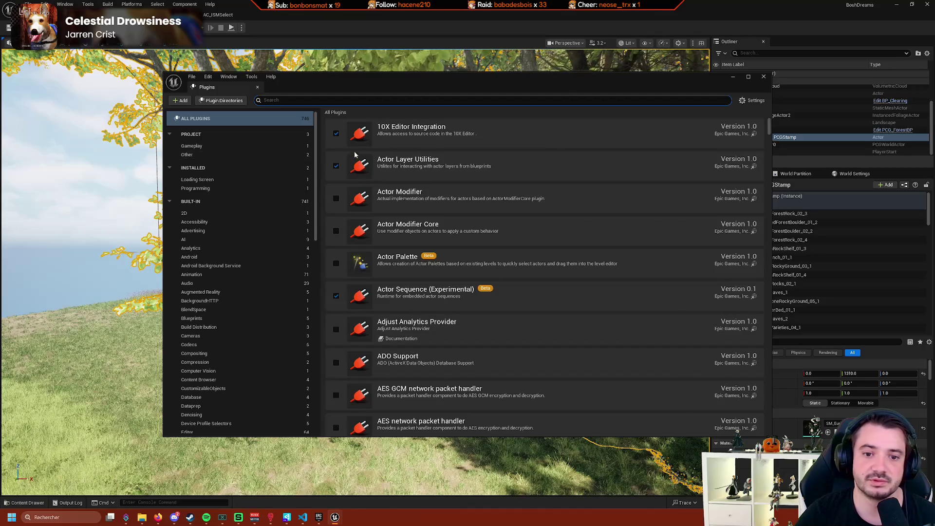
Close the Plugins window and bring up the Content Drawer on Blueprints/Editor.
click(763, 76)
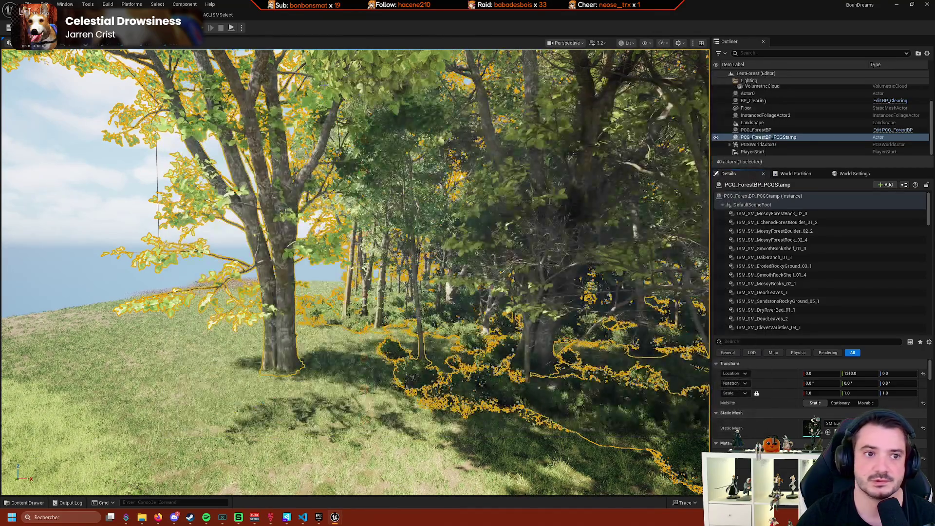
key(Escape)
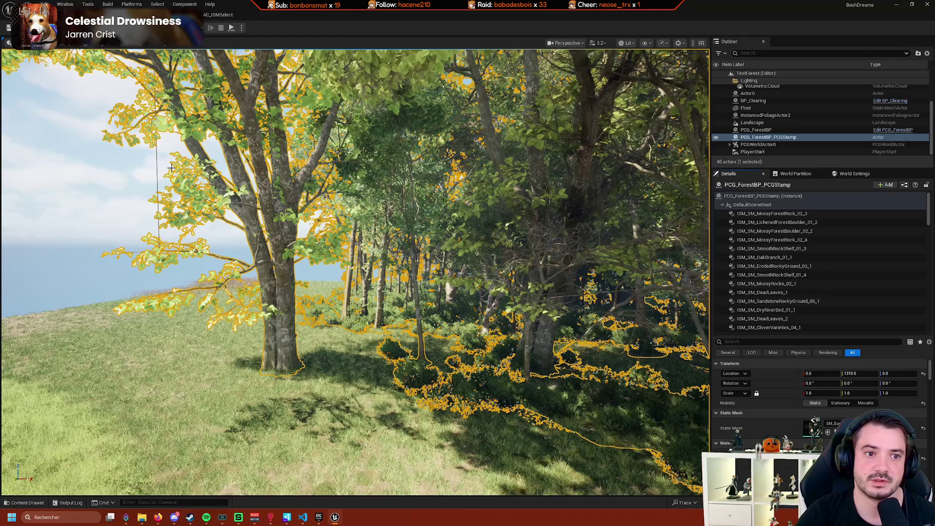
key(ctrl+space)
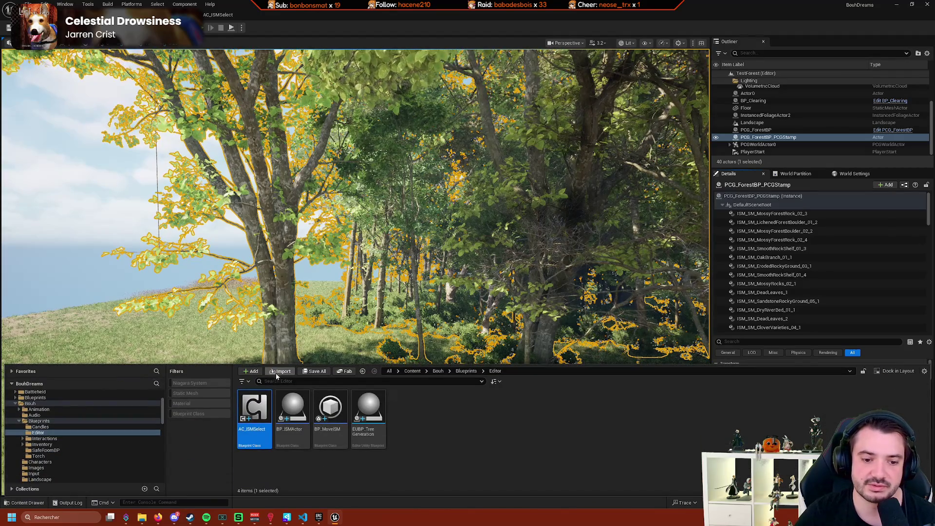
Open Fab from the Content Drawer, filter to Tools & Plugins, and focus the search bar.
click(345, 371)
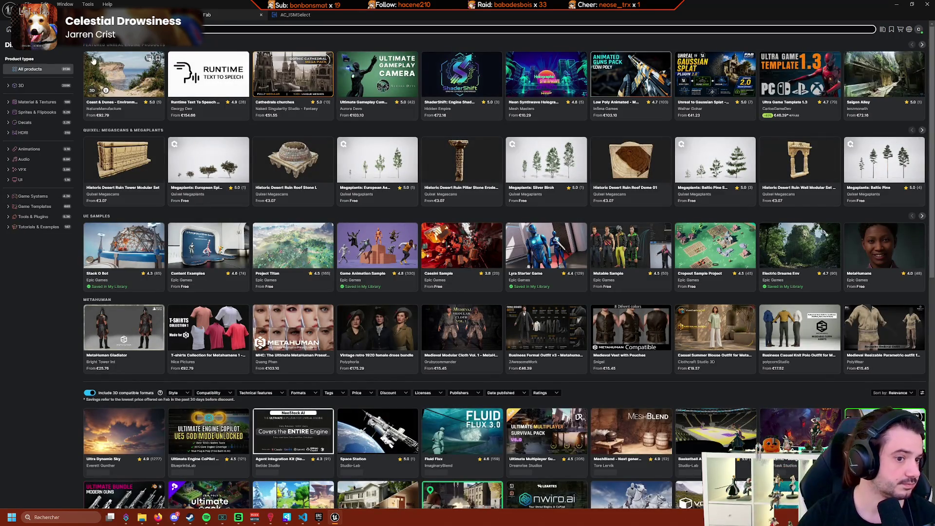
click(33, 216)
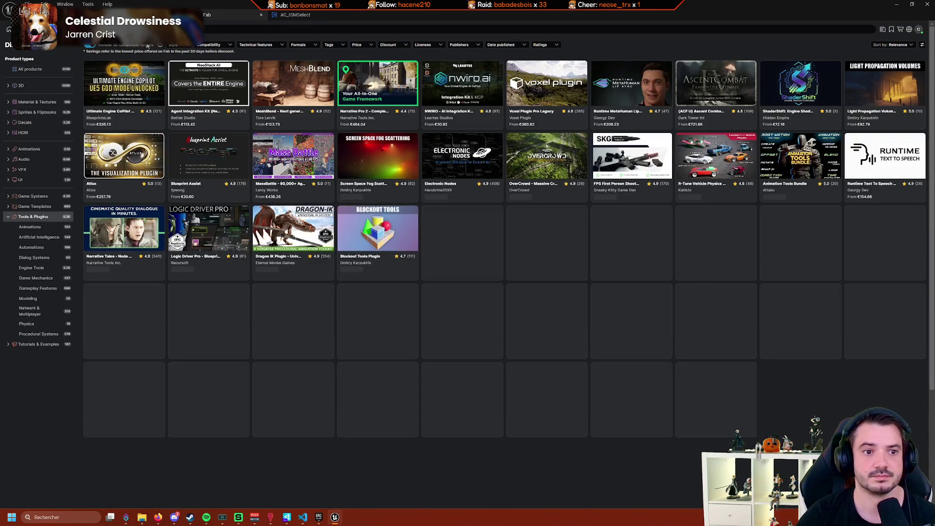
click(49, 55)
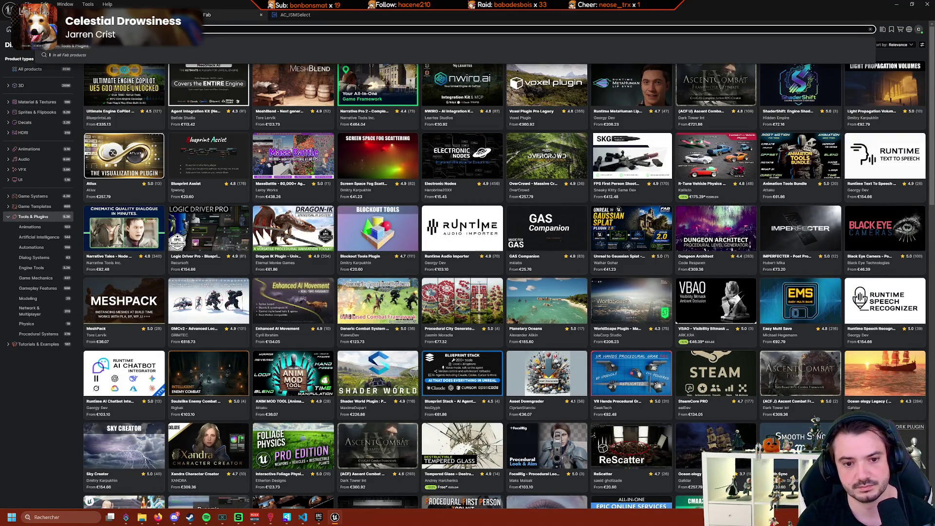